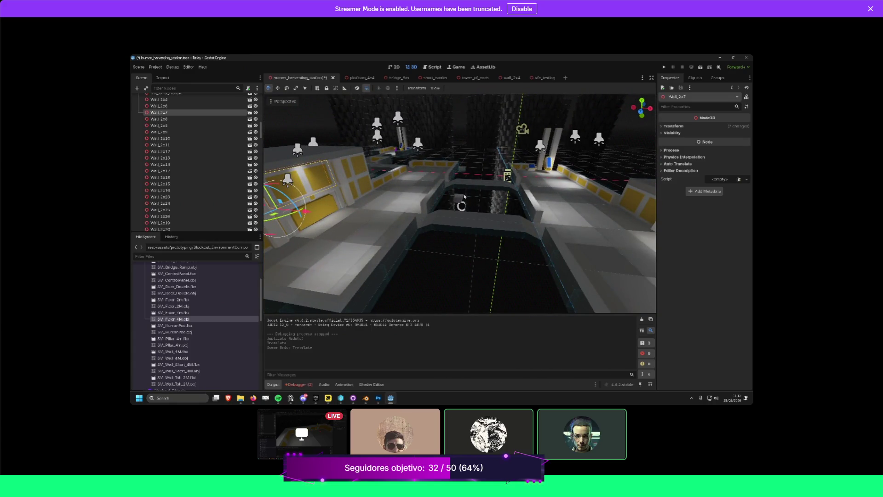
pyautogui.scroll(2, 464, 196)
pyautogui.press('s')
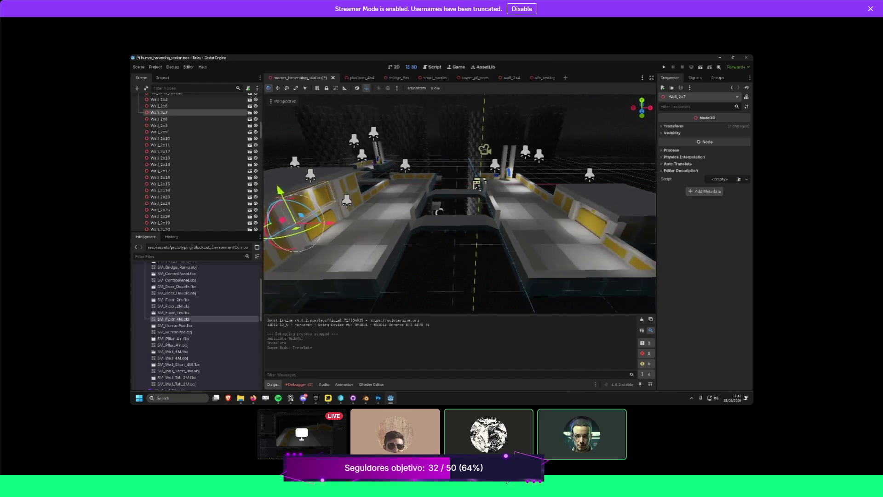
pyautogui.press('w')
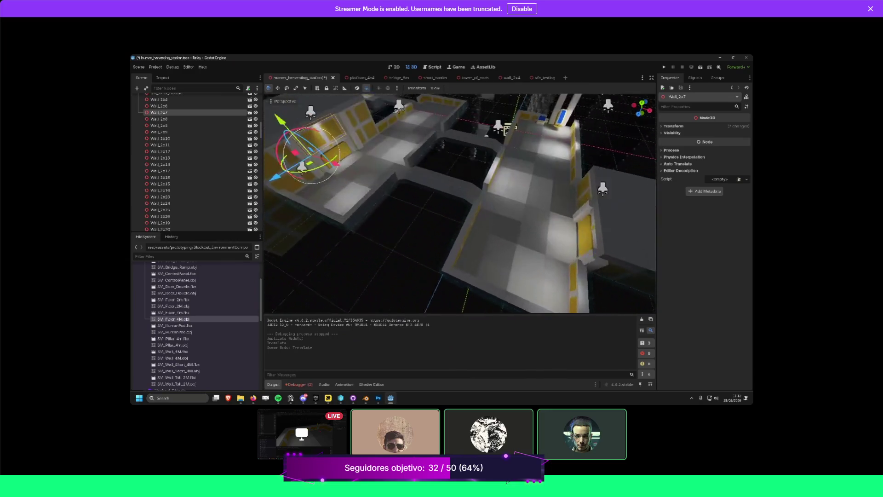
pyautogui.press('s')
pyautogui.press('w')
pyautogui.click(333, 216)
pyautogui.press('w')
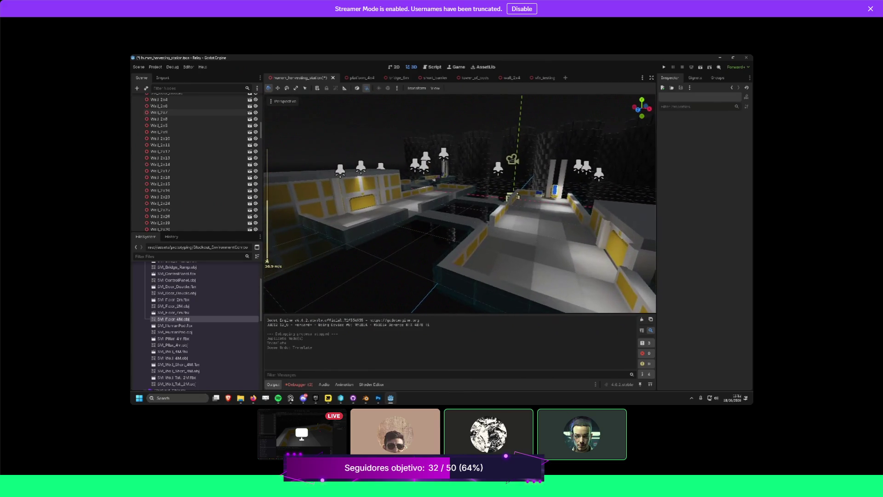
pyautogui.press('w')
pyautogui.press('w')
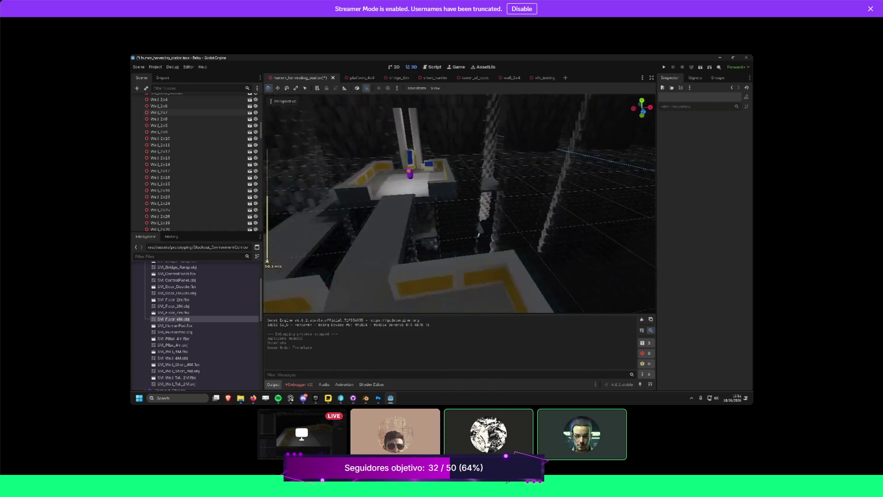
pyautogui.press('w')
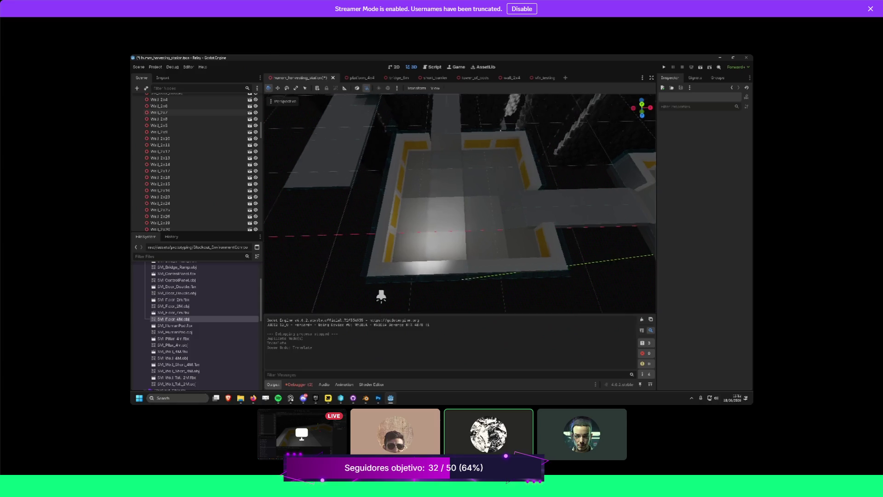
pyautogui.press('w')
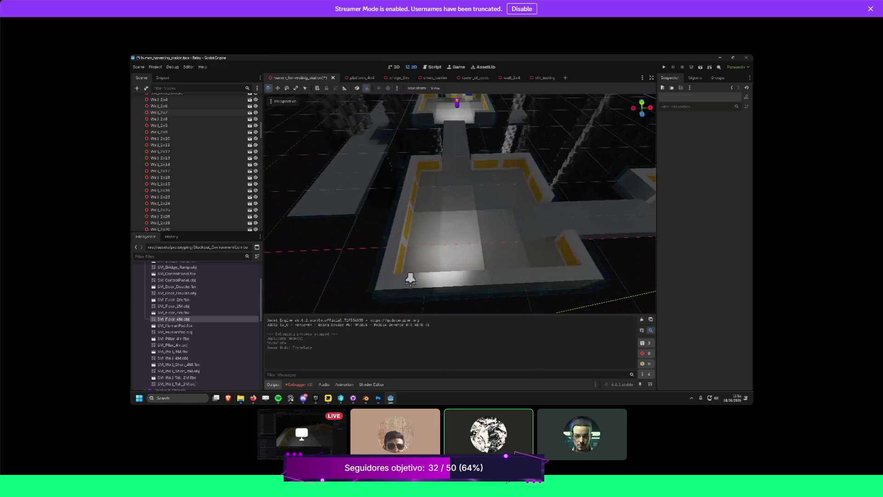
pyautogui.press('w')
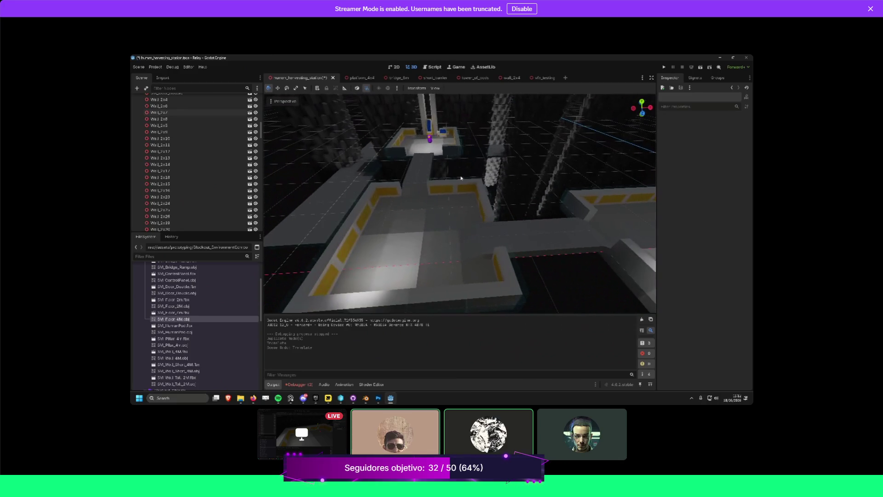
pyautogui.click(372, 230)
pyautogui.press('w')
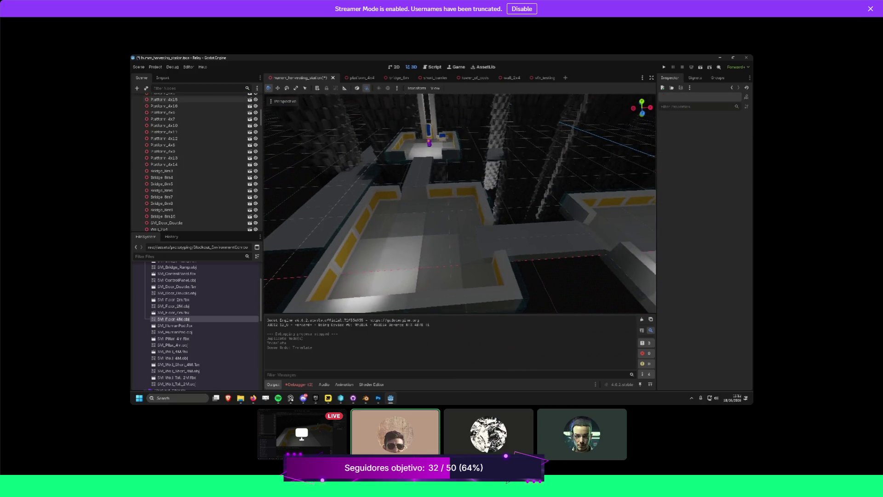
pyautogui.press('s')
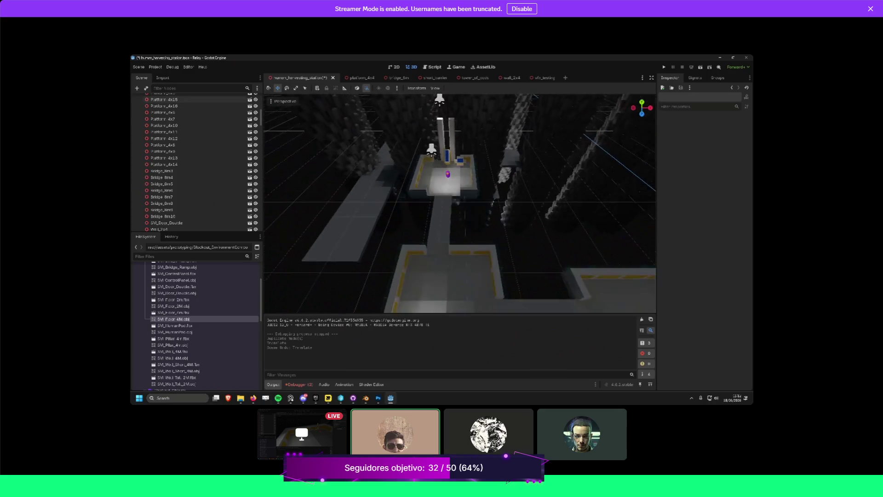
pyautogui.press('s')
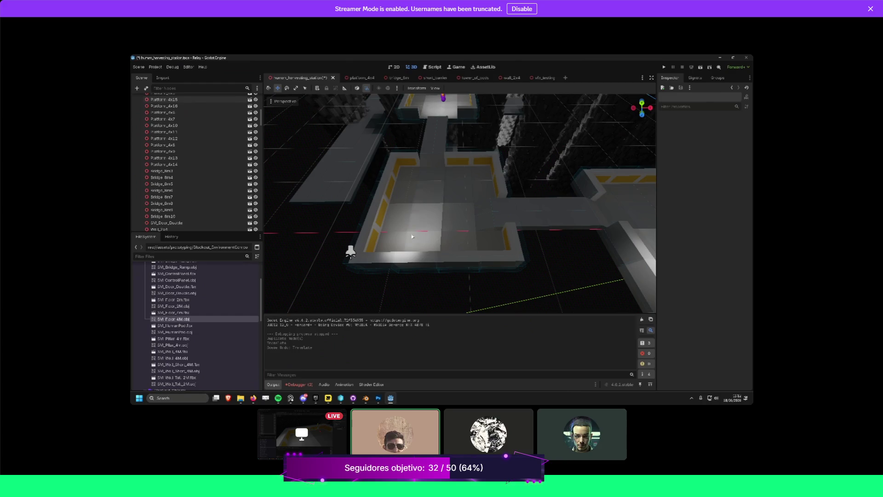
pyautogui.click(397, 219)
pyautogui.press('w')
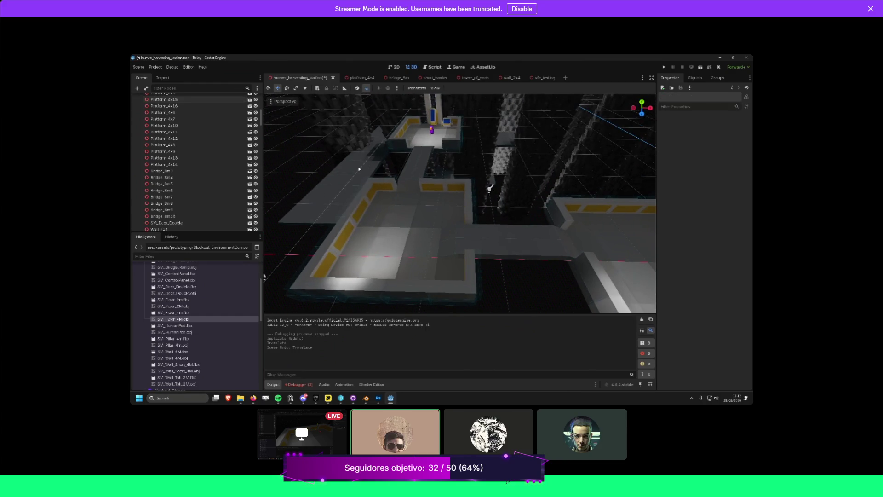
pyautogui.press('s')
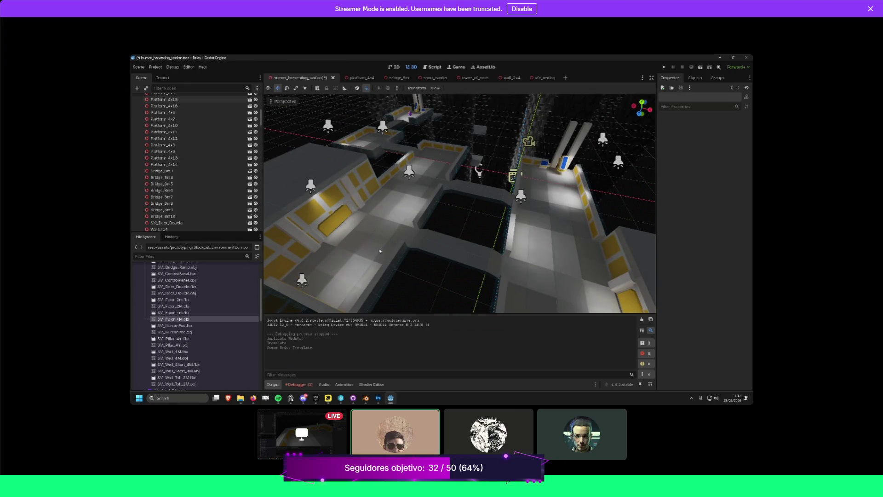
pyautogui.press('w')
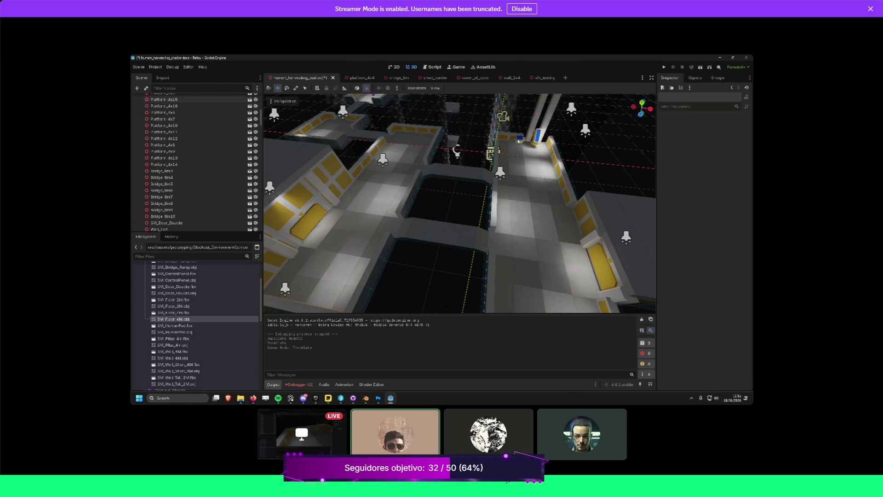
pyautogui.press('w')
# Select SM_ControlPanel and SM_HumanPod and orbit the view to check their placement.
pyautogui.click(481, 151)
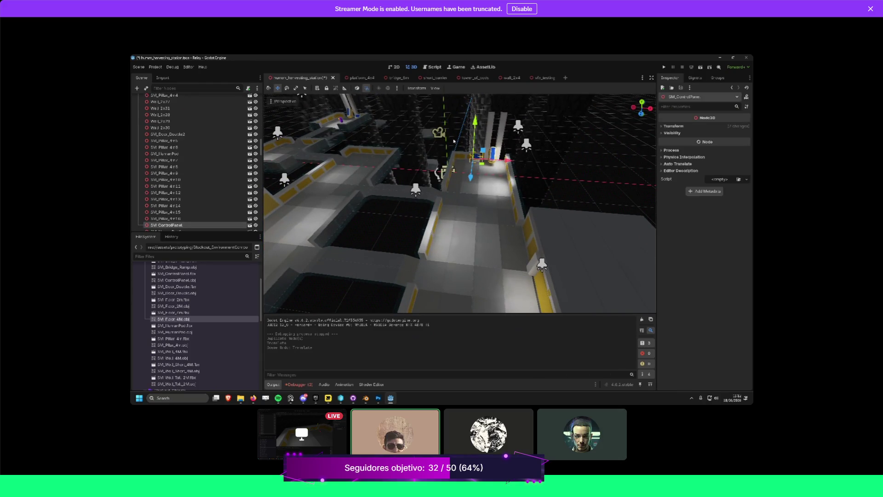
pyautogui.press('q')
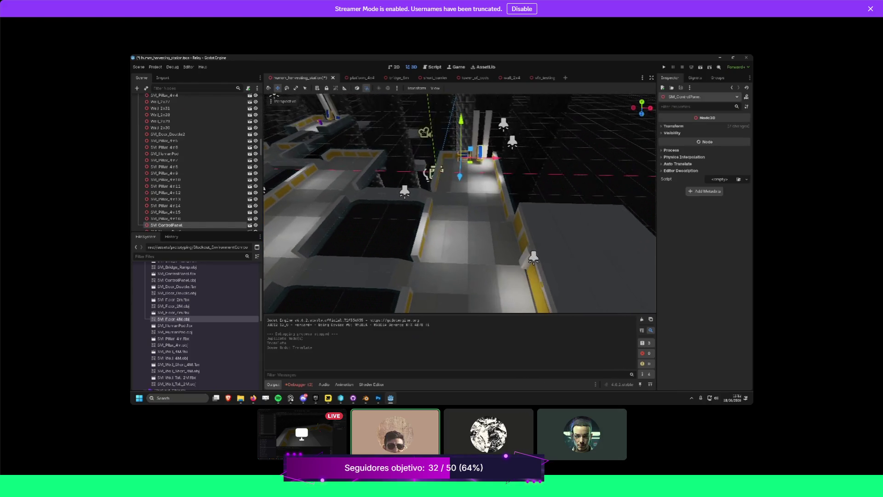
pyautogui.scroll(-3, 458, 188)
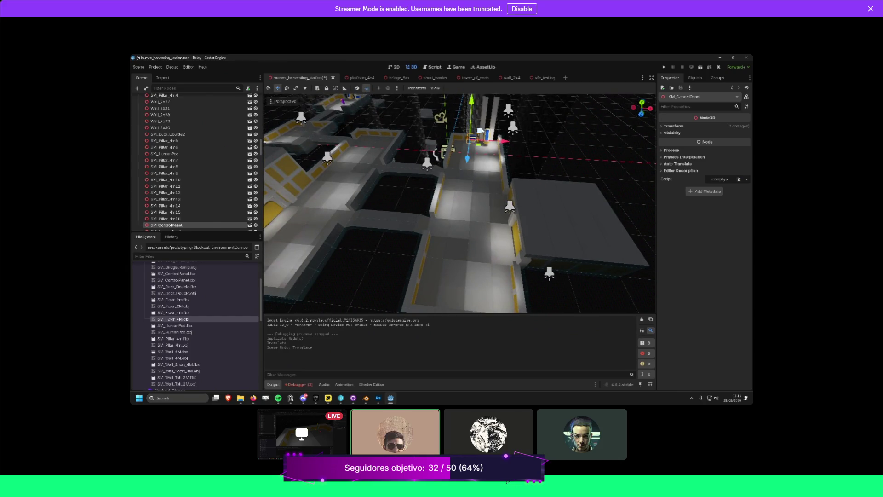
pyautogui.click(488, 138)
pyautogui.click(477, 138)
pyautogui.moveTo(415, 298); pyautogui.dragTo(552, 276)
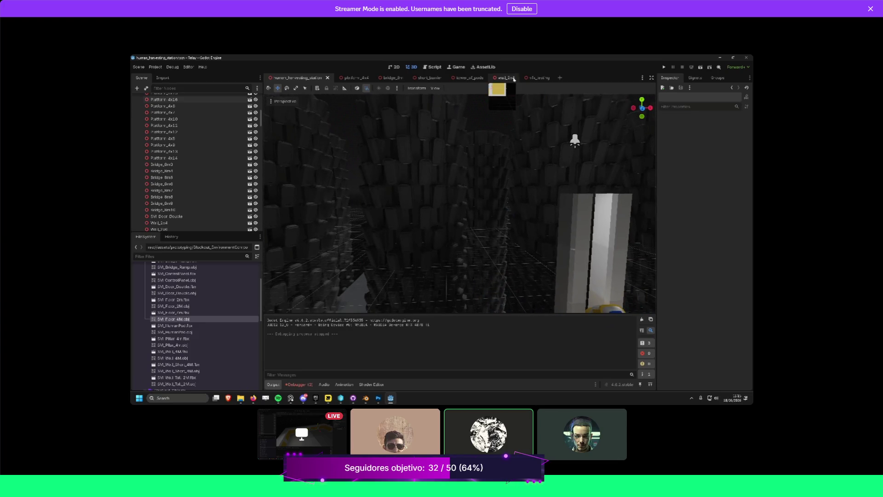
pyautogui.click(469, 77)
pyautogui.moveTo(460, 203); pyautogui.dragTo(460, 202)
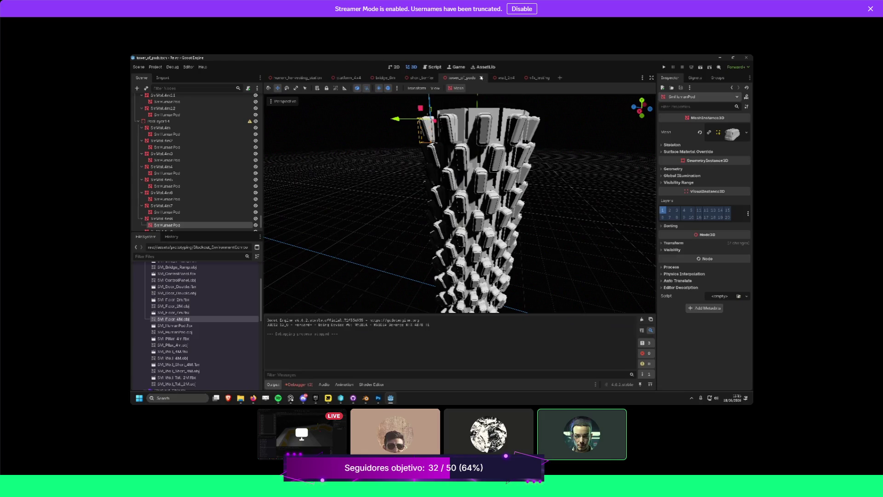
pyautogui.click(303, 79)
pyautogui.moveTo(460, 203); pyautogui.dragTo(459, 190)
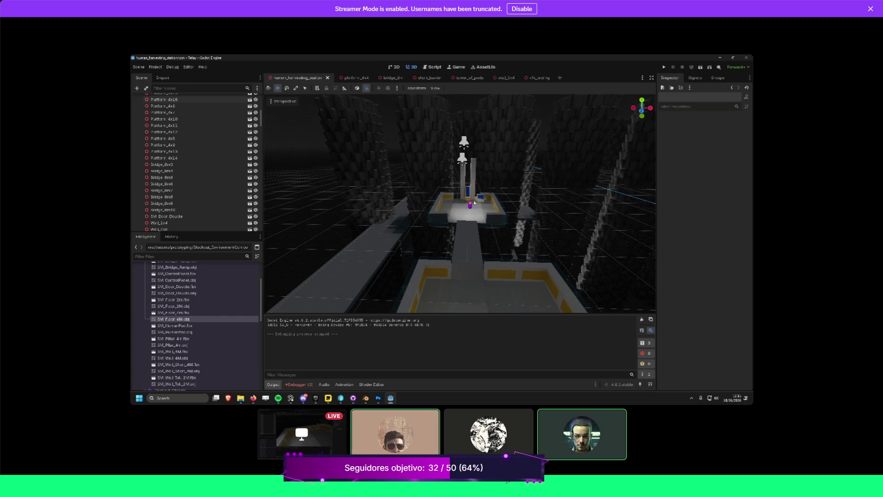
# Fly around to view the whole platform and its lights from a lower angle.
pyautogui.moveTo(514, 187)
pyautogui.mouseDown()
pyautogui.moveTo(491, 190)
pyautogui.moveTo(478, 217)
pyautogui.moveTo(299, 90)
pyautogui.mouseUp()
pyautogui.click(478, 216)
pyautogui.moveTo(459, 202); pyautogui.dragTo(423, 184)
pyautogui.moveTo(423, 129)
pyautogui.mouseDown()
pyautogui.moveTo(413, 109)
pyautogui.moveTo(374, 117)
pyautogui.mouseUp()
pyautogui.scroll(6, 460, 203)
pyautogui.scroll(5, 160, 130)
pyautogui.scroll(10, 159, 131)
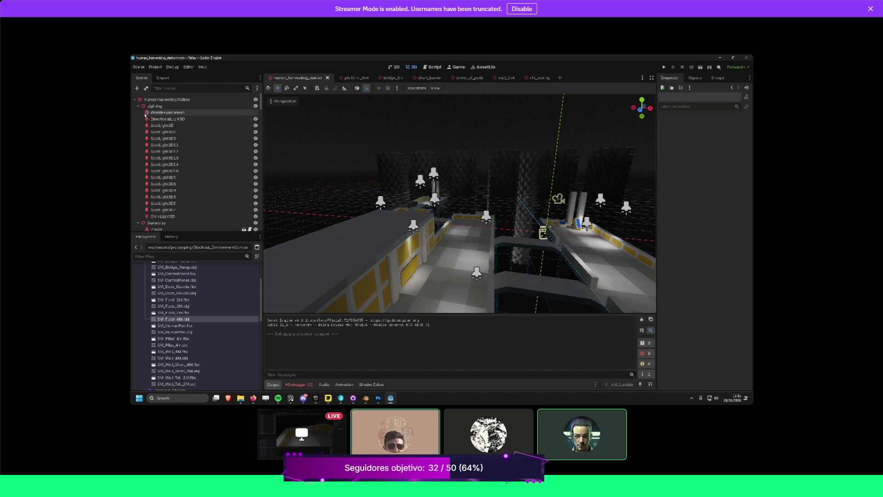
# Collapse the Lighting and EnvironmentBackground groups and select the TowerOfPods11 tower.
pyautogui.click(138, 106)
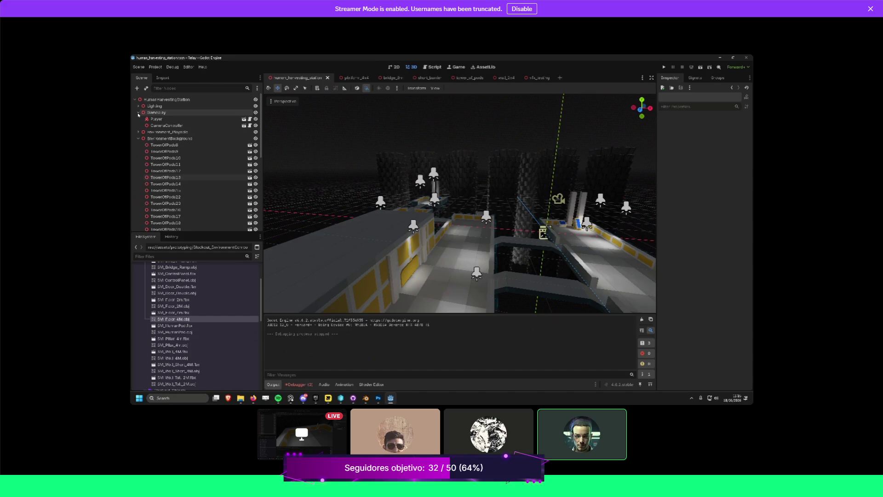
pyautogui.click(138, 138)
pyautogui.click(425, 167)
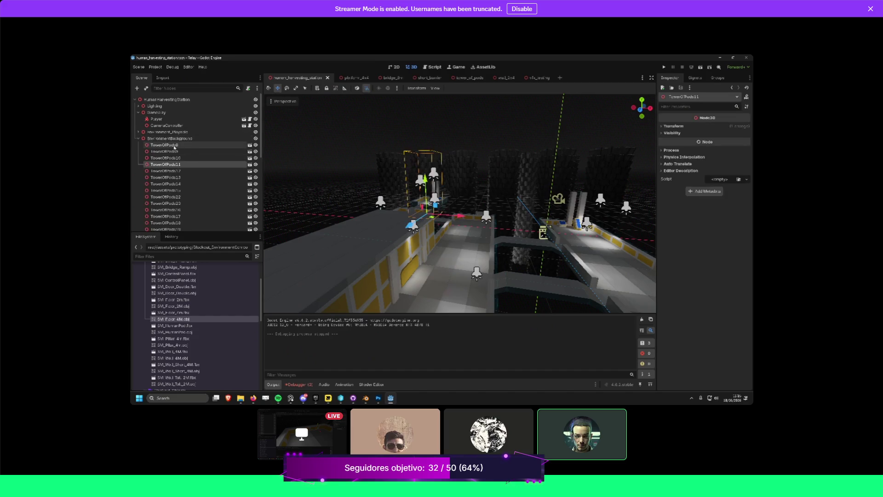
pyautogui.click(138, 138)
# Make the EnvironmentBackground pod towers visible again and clear the selection.
pyautogui.click(258, 139)
pyautogui.click(258, 139)
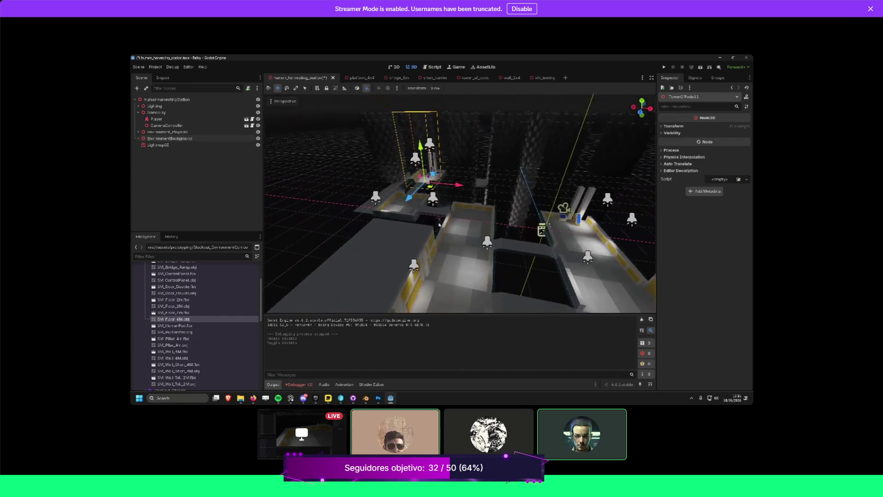
pyautogui.doubleClick(170, 138)
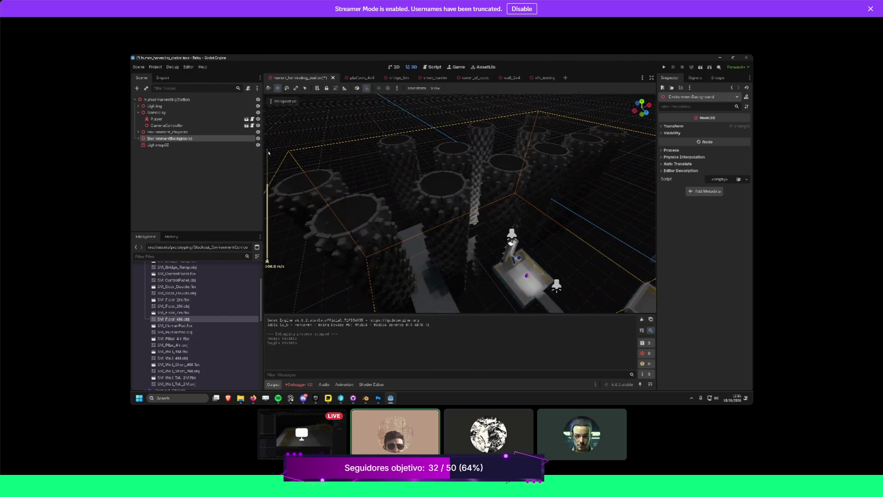
pyautogui.click(258, 138)
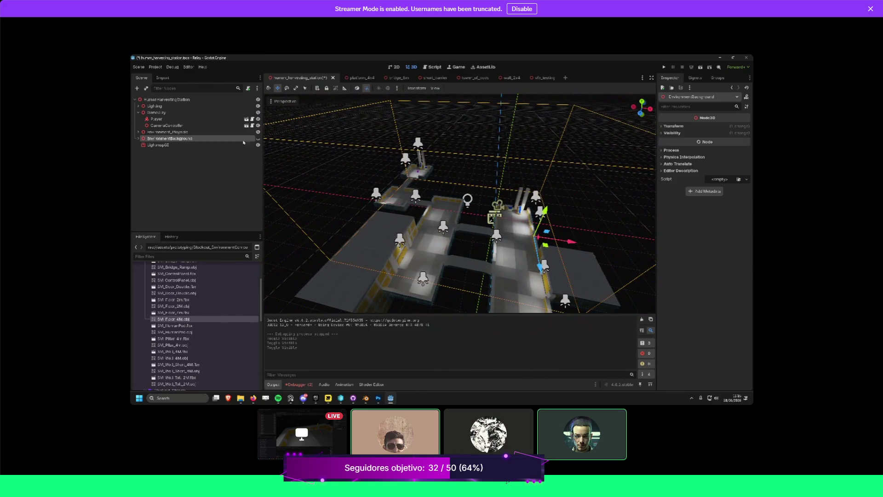
pyautogui.click(258, 139)
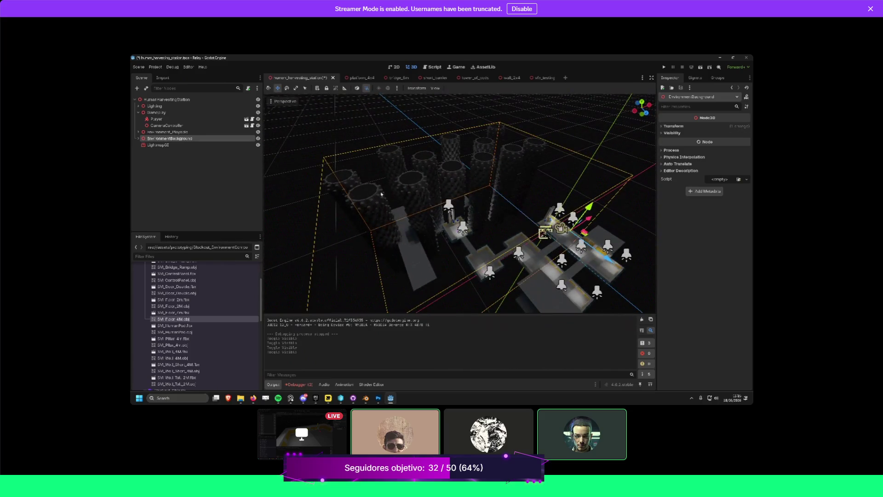
pyautogui.click(198, 158)
pyautogui.scroll(3, 460, 202)
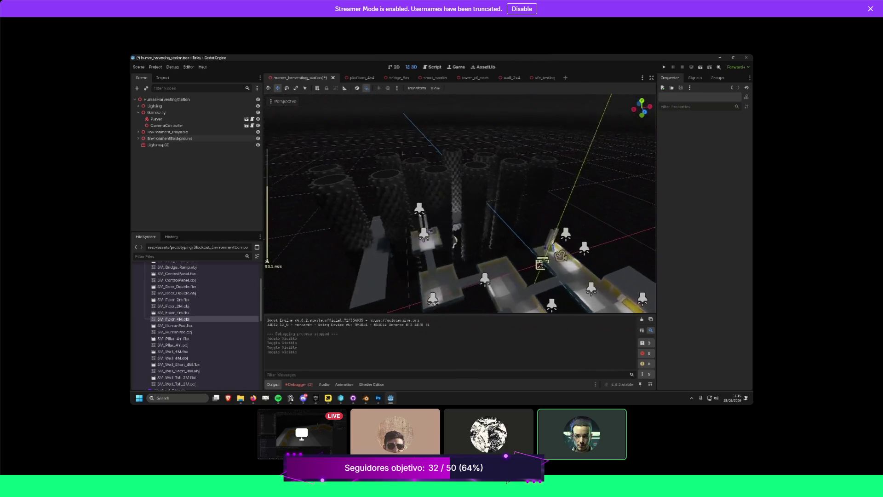
pyautogui.press('s')
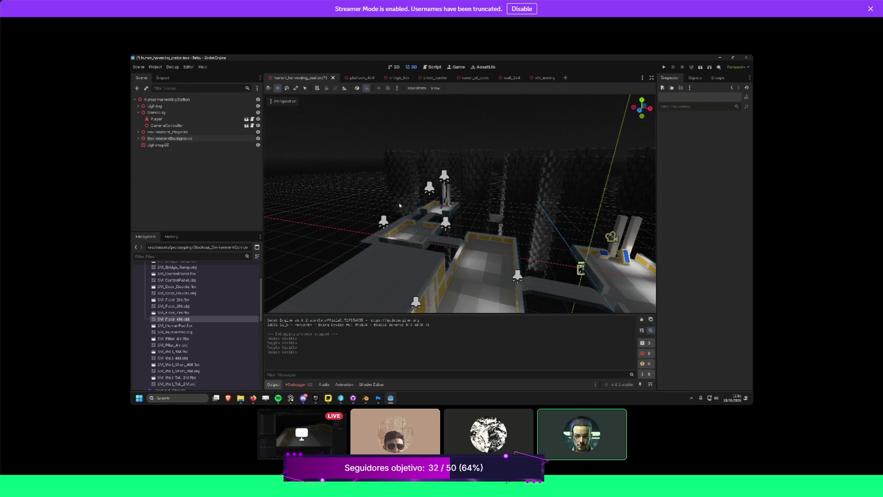
pyautogui.press('w')
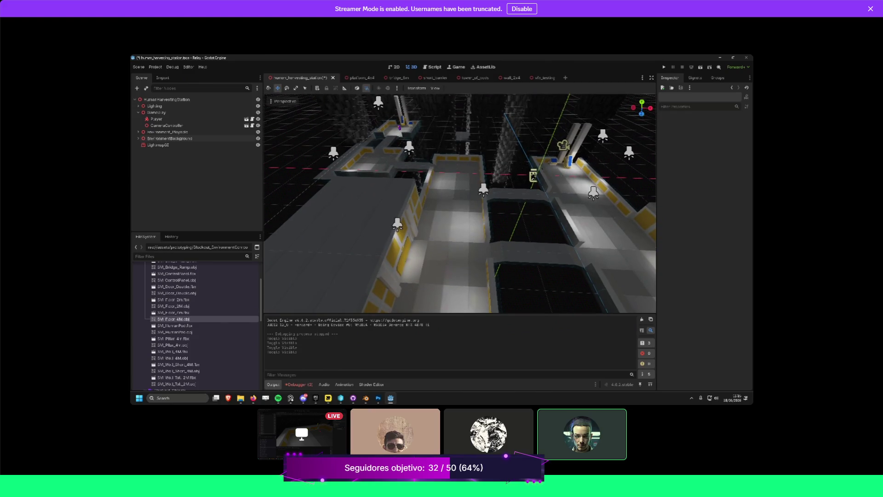
pyautogui.press('s')
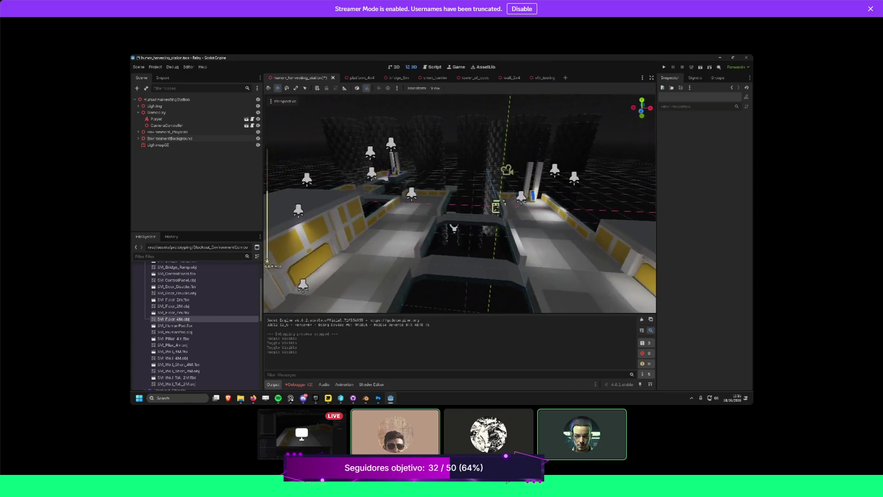
pyautogui.scroll(2, 460, 203)
pyautogui.scroll(-10, 460, 202)
pyautogui.press('w')
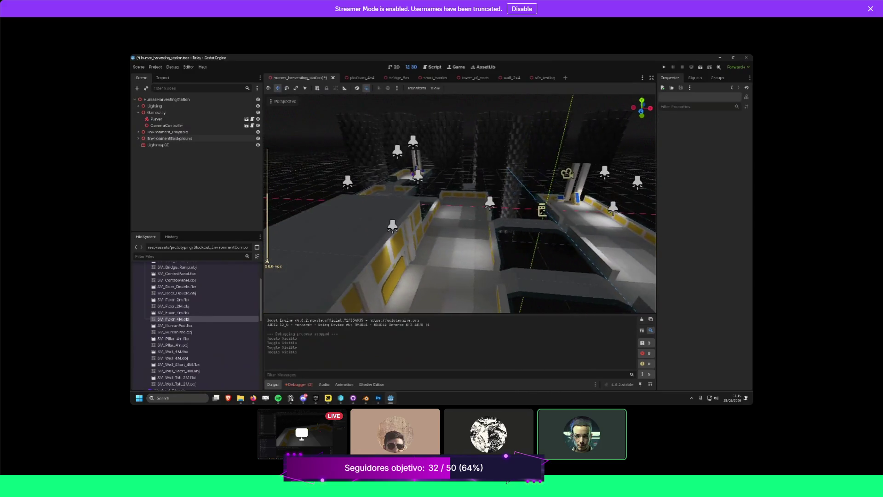
pyautogui.press('w')
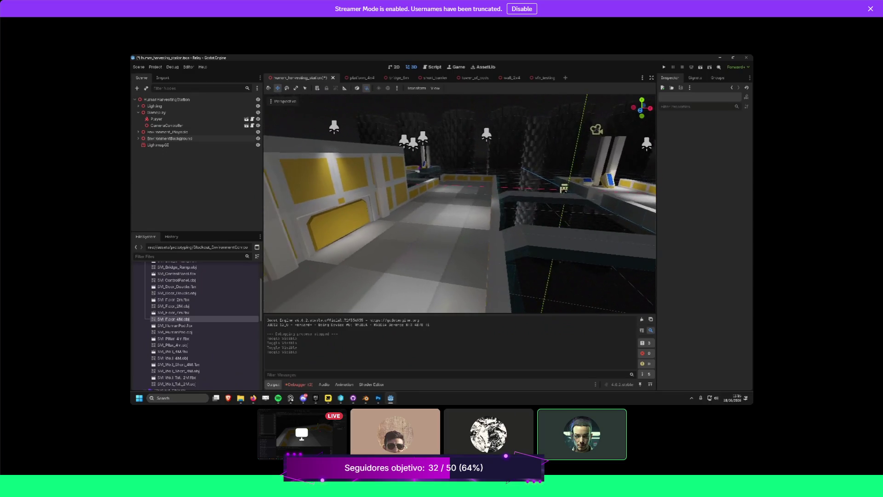
pyautogui.press('d')
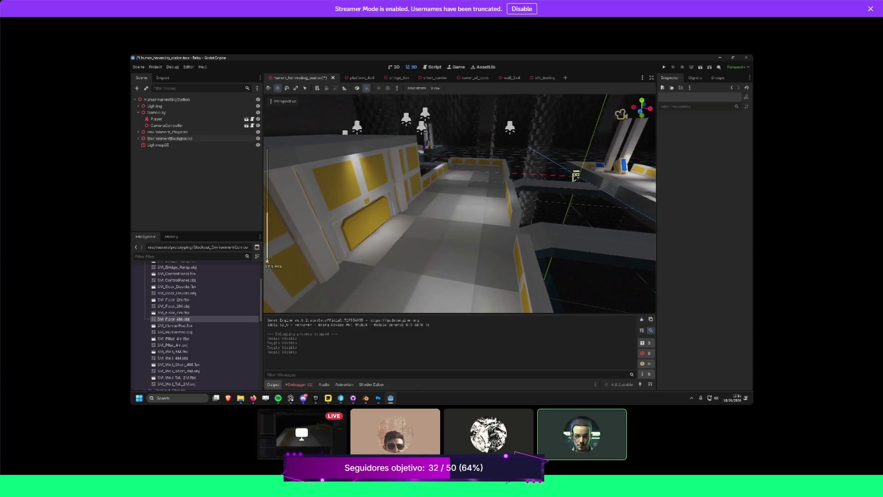
pyautogui.scroll(-6, 460, 203)
pyautogui.press('a')
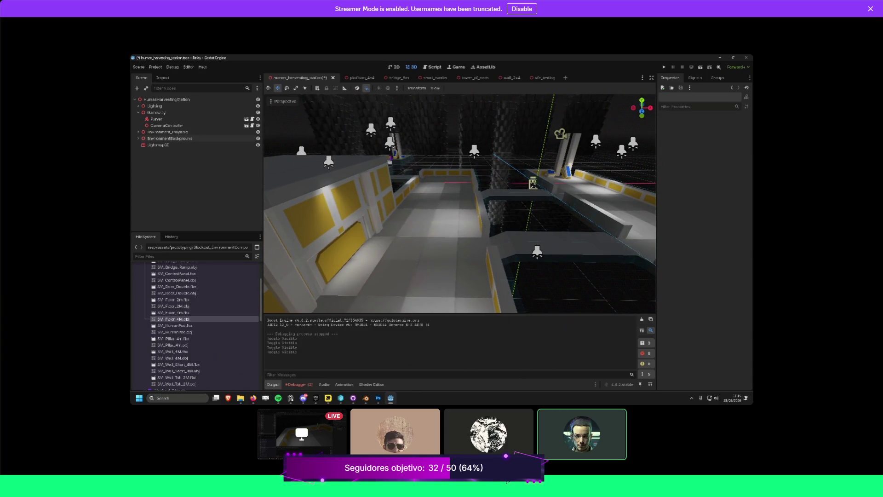
pyautogui.press('s')
pyautogui.scroll(4, 460, 203)
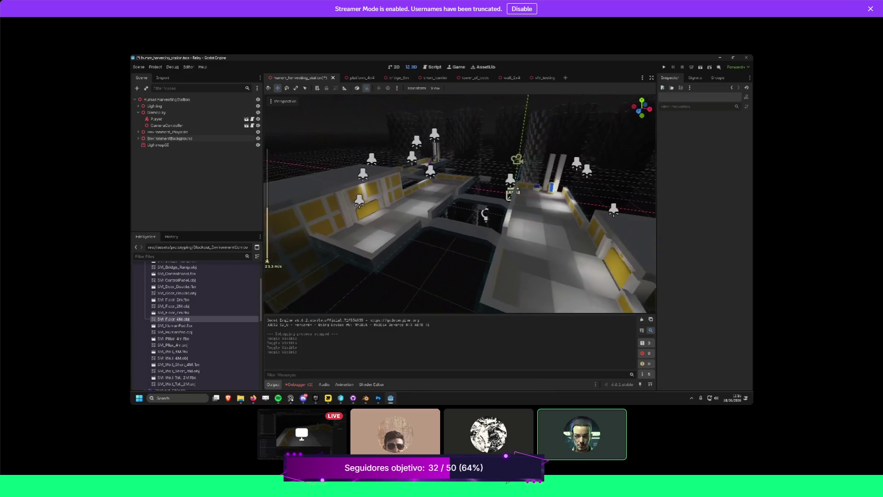
pyautogui.press('d')
pyautogui.press('d')
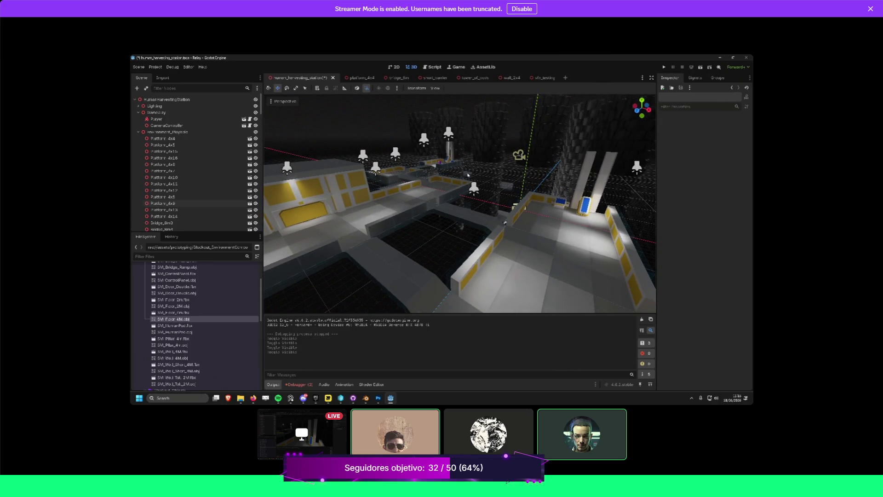
# Fly through the station and select the ShortBarrier14 floor strip.
pyautogui.press('w')
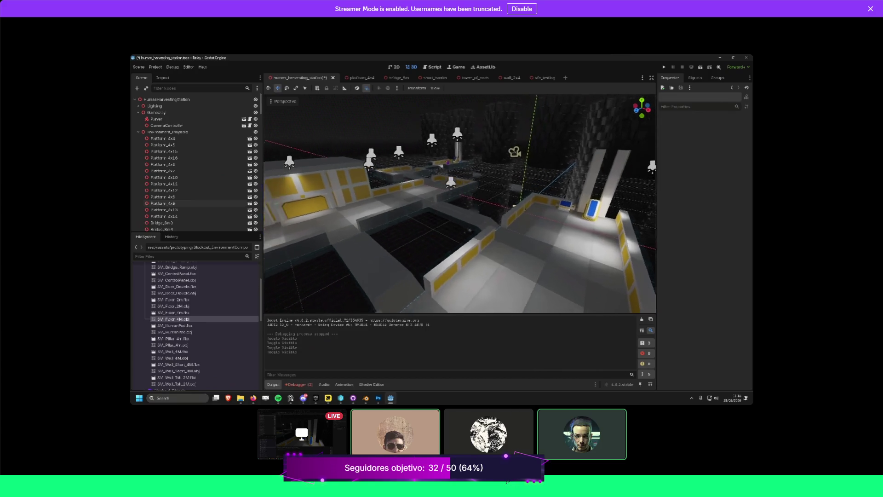
pyautogui.click(414, 236)
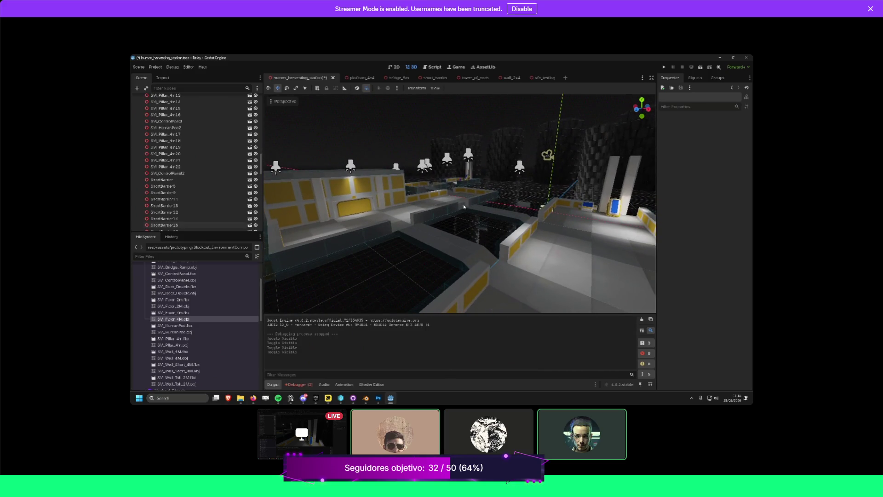
pyautogui.moveTo(464, 207)
pyautogui.mouseDown()
pyautogui.moveTo(444, 213)
pyautogui.moveTo(460, 224)
pyautogui.mouseUp()
pyautogui.scroll(2, 463, 207)
pyautogui.click(520, 232)
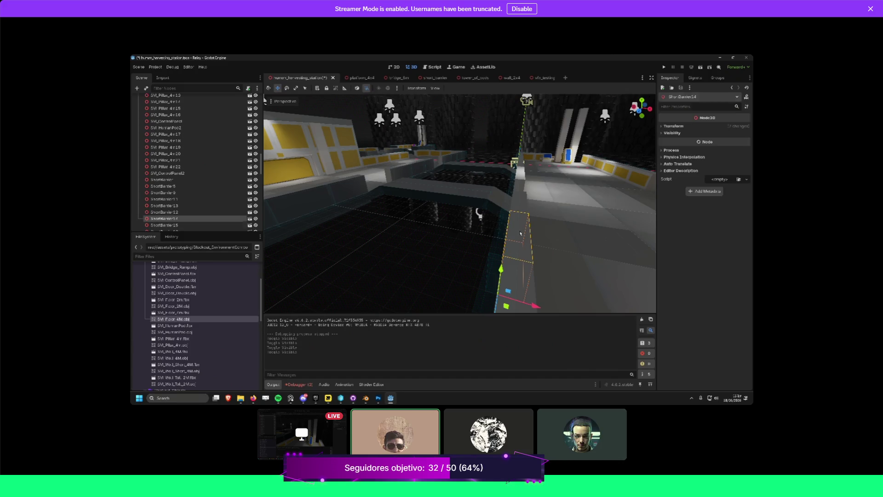
# Tour the station from new angles and select the TowerOfPods11 background tower.
pyautogui.moveTo(485, 229)
pyautogui.mouseDown()
pyautogui.moveTo(495, 206)
pyautogui.moveTo(433, 203)
pyautogui.moveTo(445, 134)
pyautogui.mouseUp()
pyautogui.moveTo(443, 231); pyautogui.dragTo(254, 56)
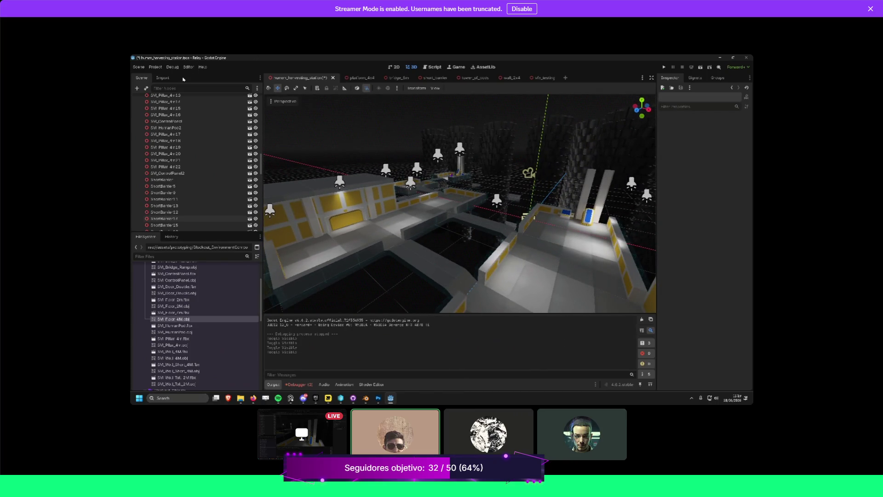
pyautogui.moveTo(460, 207)
pyautogui.mouseDown()
pyautogui.moveTo(506, 188)
pyautogui.moveTo(479, 207)
pyautogui.moveTo(464, 233)
pyautogui.moveTo(453, 216)
pyautogui.mouseUp()
pyautogui.click(488, 193)
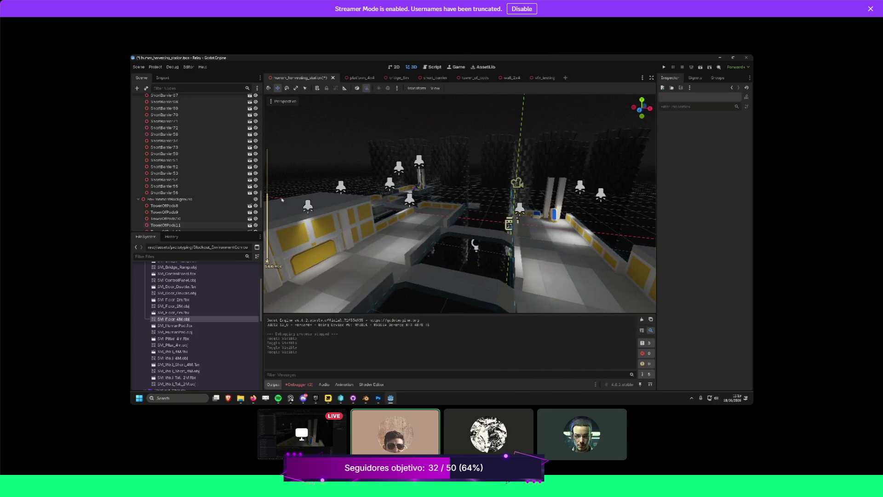
pyautogui.scroll(-3, 460, 202)
pyautogui.moveTo(453, 216)
pyautogui.mouseDown()
pyautogui.moveTo(423, 212)
pyautogui.moveTo(488, 202)
pyautogui.mouseUp()
pyautogui.scroll(3, 425, 212)
# Hide the background towers, inspect Platform_4x9, collapse the scene groups, and pull back over the station.
pyautogui.click(256, 199)
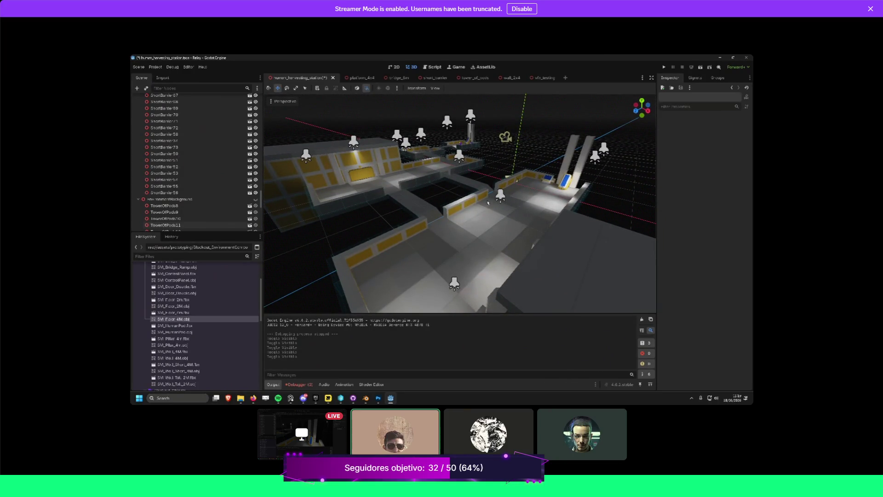
pyautogui.moveTo(624, 201); pyautogui.dragTo(542, 213)
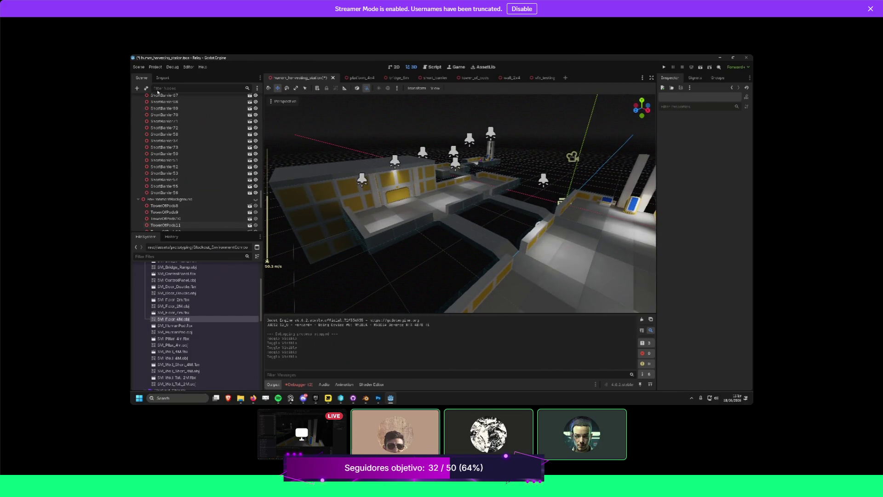
pyautogui.moveTo(401, 140); pyautogui.dragTo(428, 144)
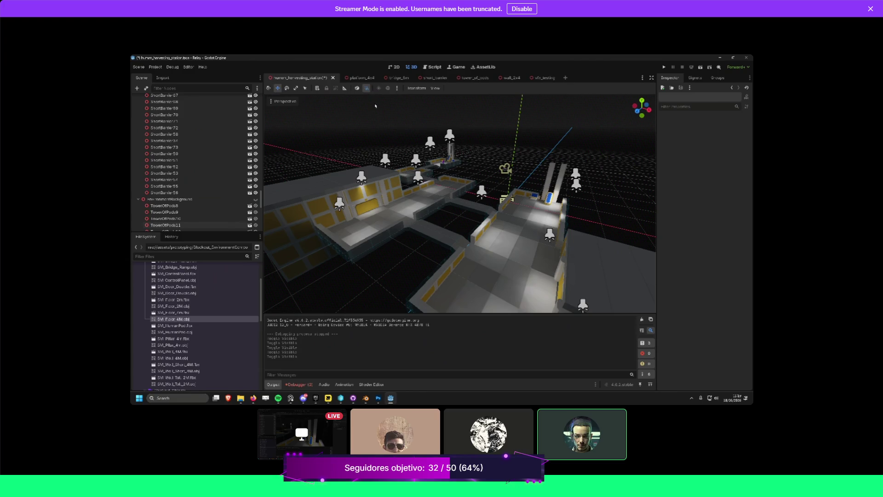
pyautogui.click(504, 247)
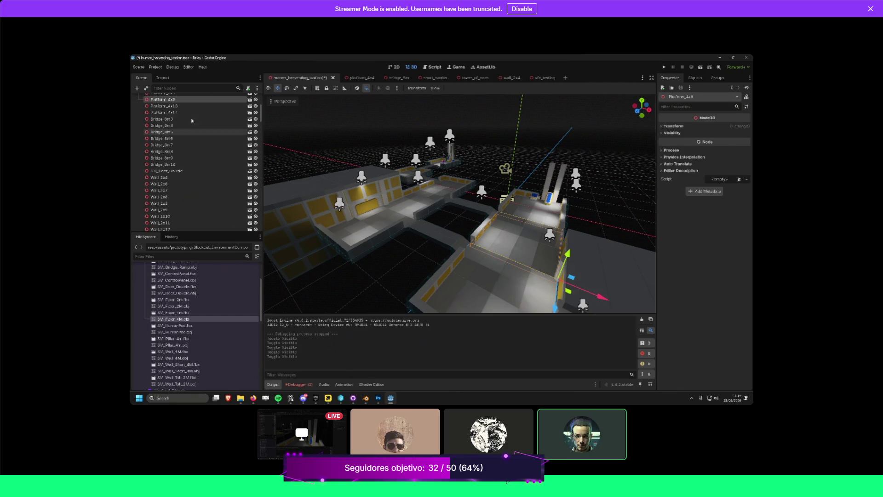
pyautogui.scroll(5, 137, 115)
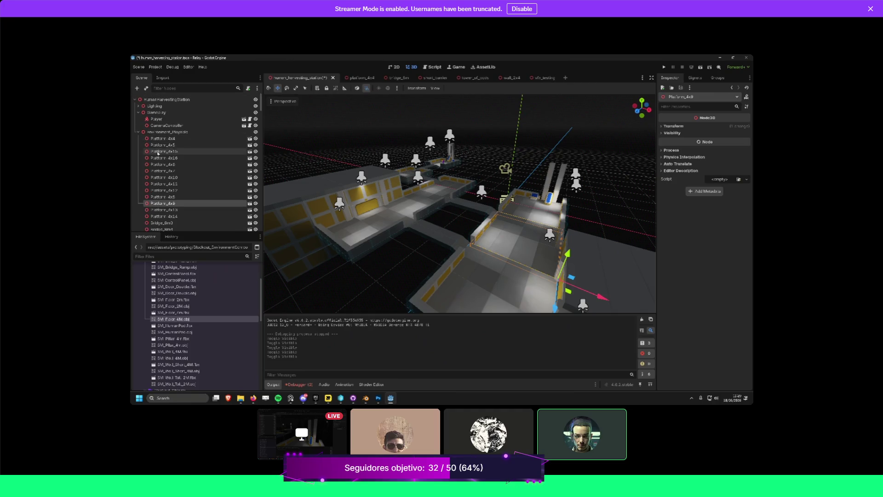
pyautogui.click(138, 133)
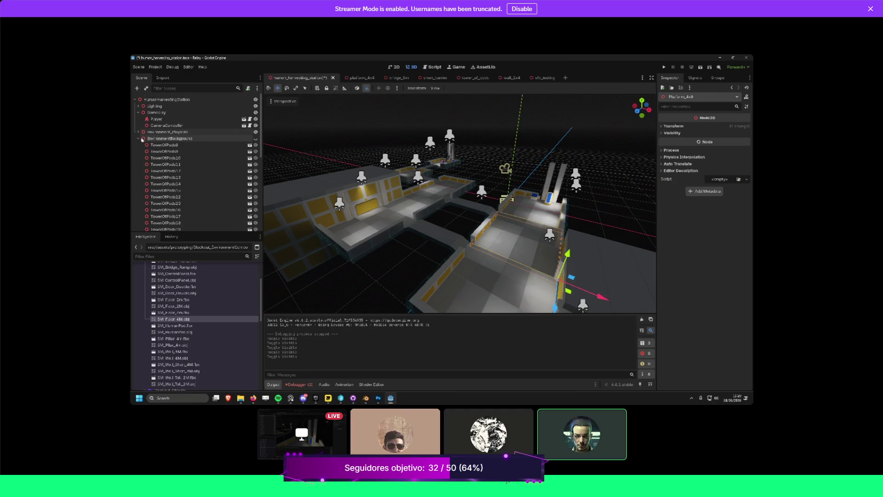
pyautogui.click(138, 138)
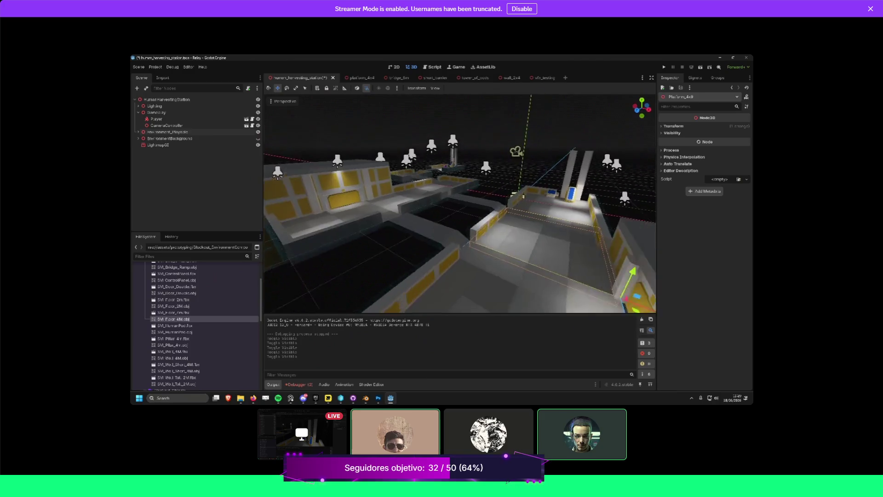
pyautogui.press('s')
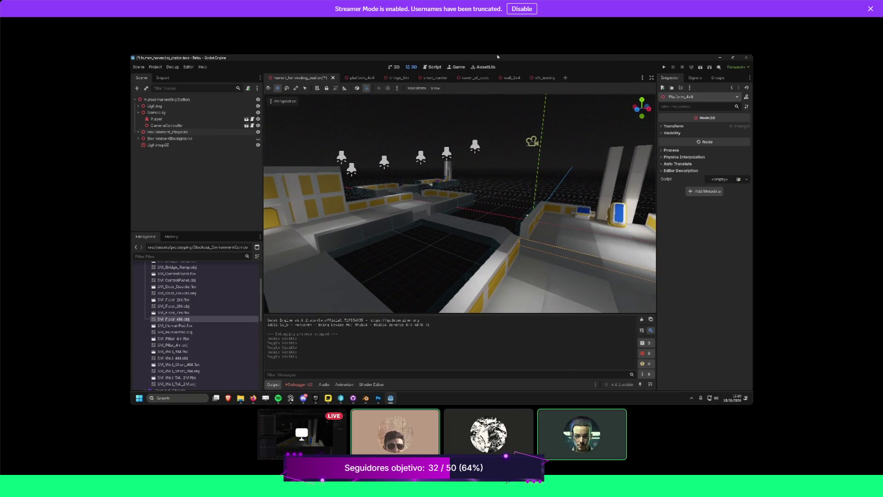
pyautogui.press('s')
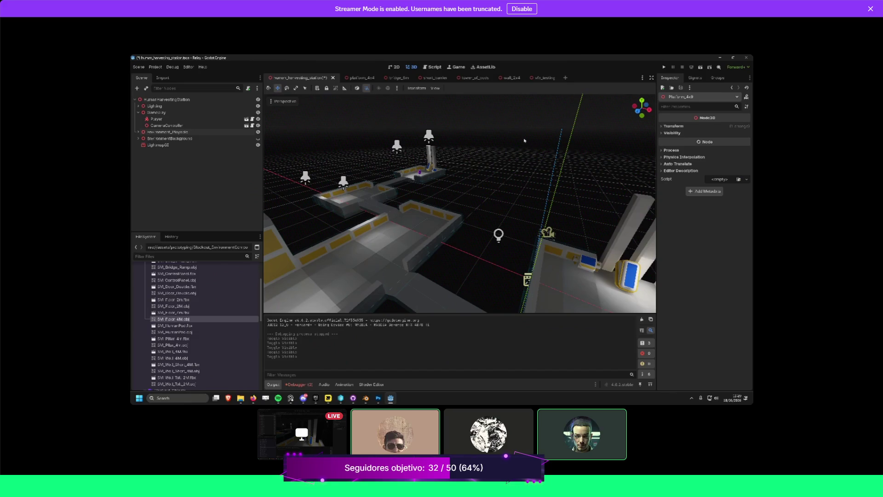
pyautogui.press('s')
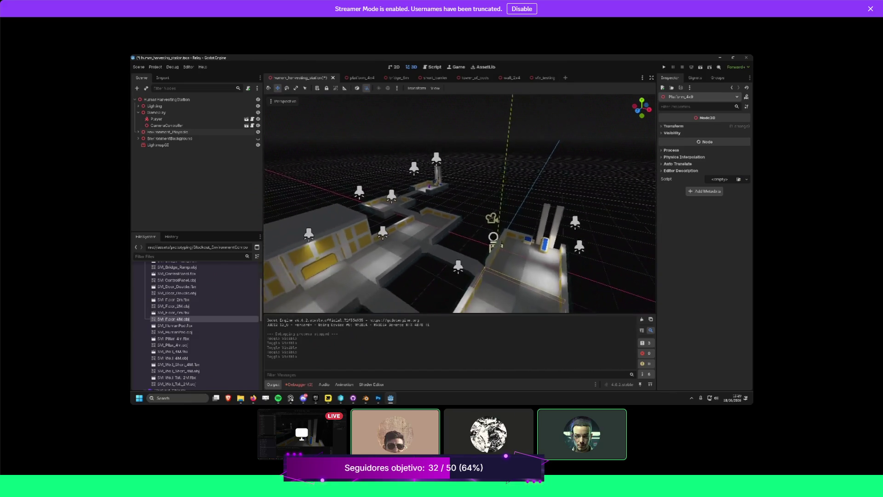
# Show the environment background, fly among its towers, and open tower_of_pods.tscn.
pyautogui.click(258, 138)
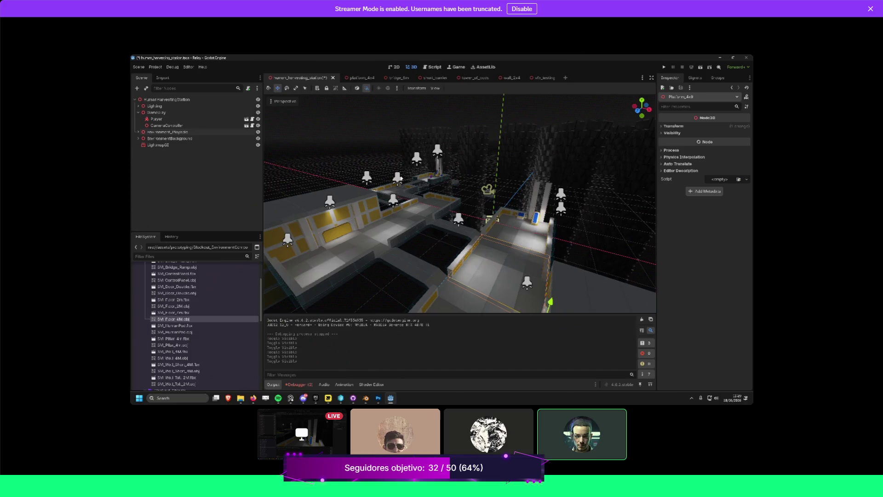
pyautogui.press('w')
pyautogui.click(434, 161)
pyautogui.press('w')
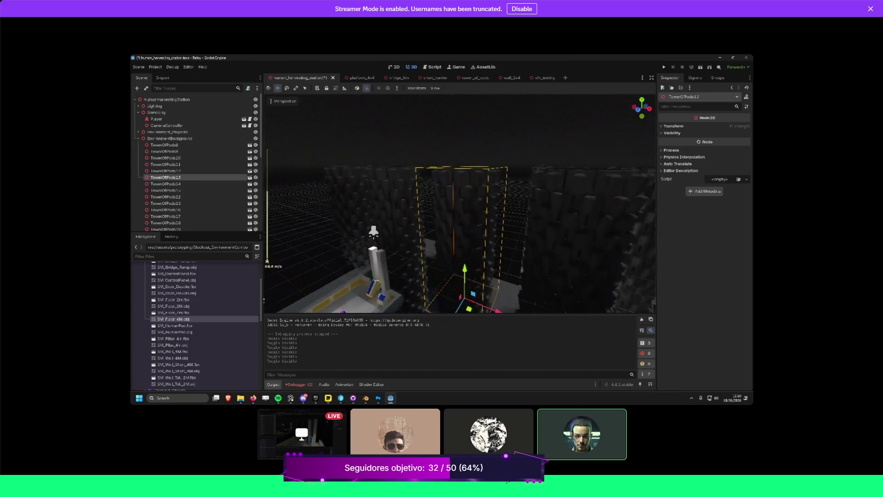
pyautogui.press('s')
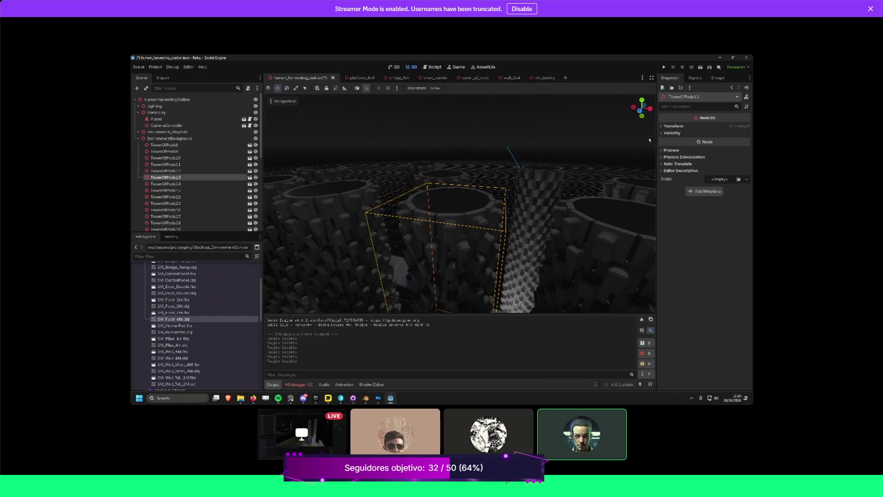
pyautogui.press('w')
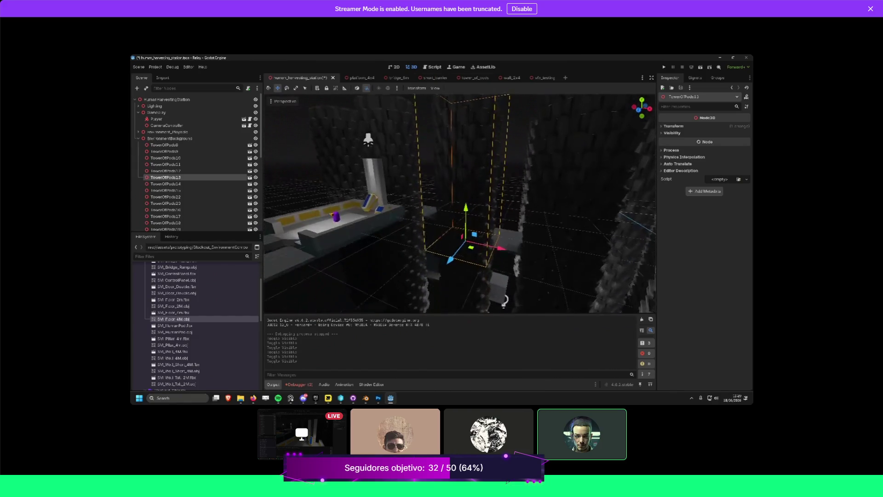
pyautogui.scroll(3, 212, 293)
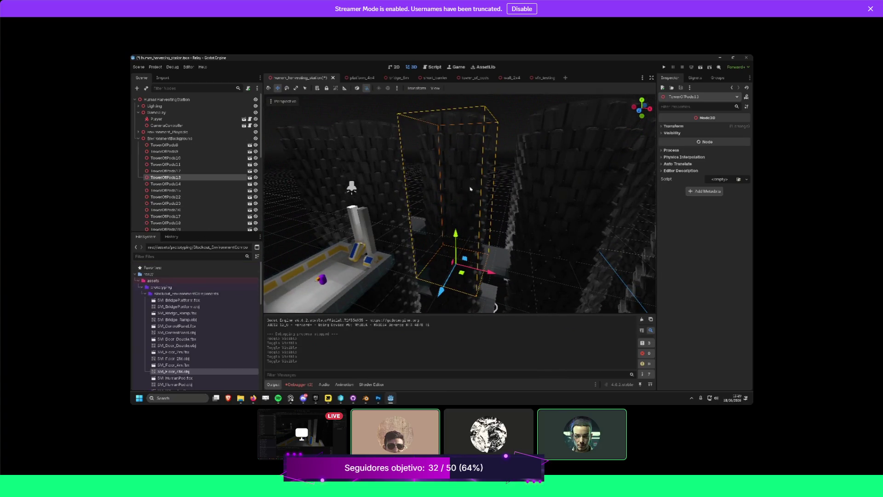
pyautogui.scroll(-5, 179, 348)
pyautogui.scroll(-5, 177, 340)
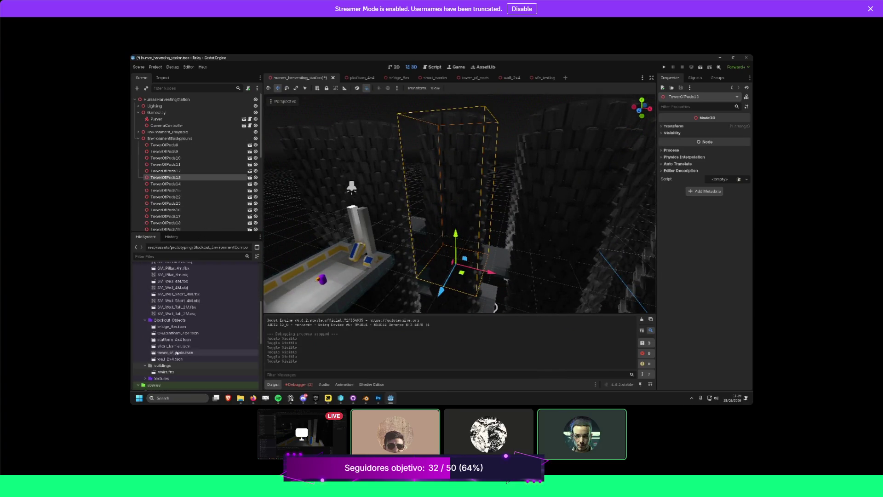
pyautogui.doubleClick(174, 352)
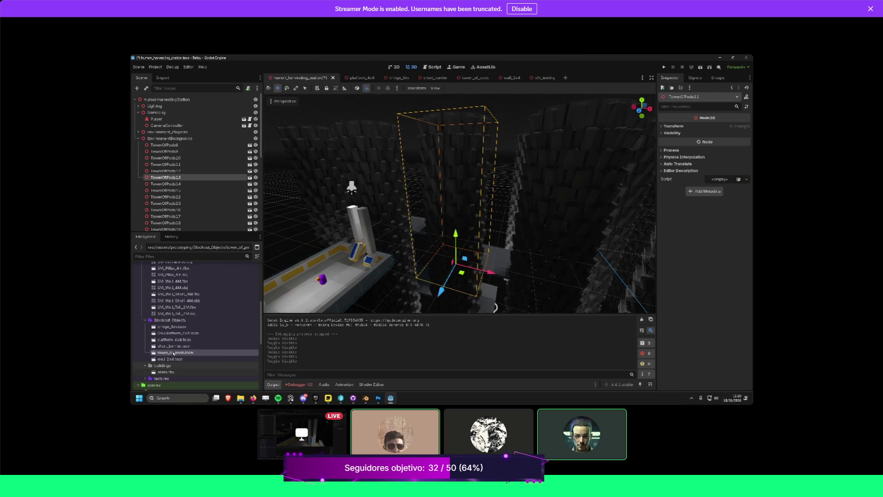
pyautogui.scroll(-5, 171, 141)
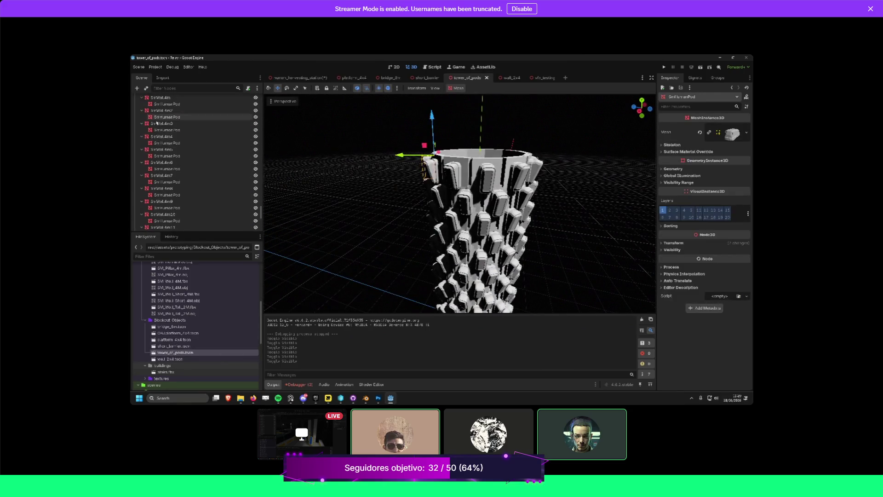
pyautogui.scroll(10, 171, 137)
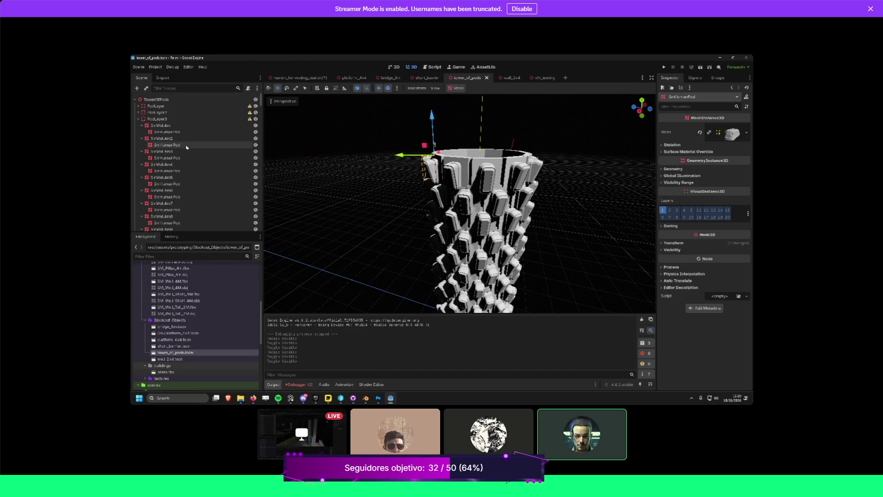
pyautogui.doubleClick(158, 132)
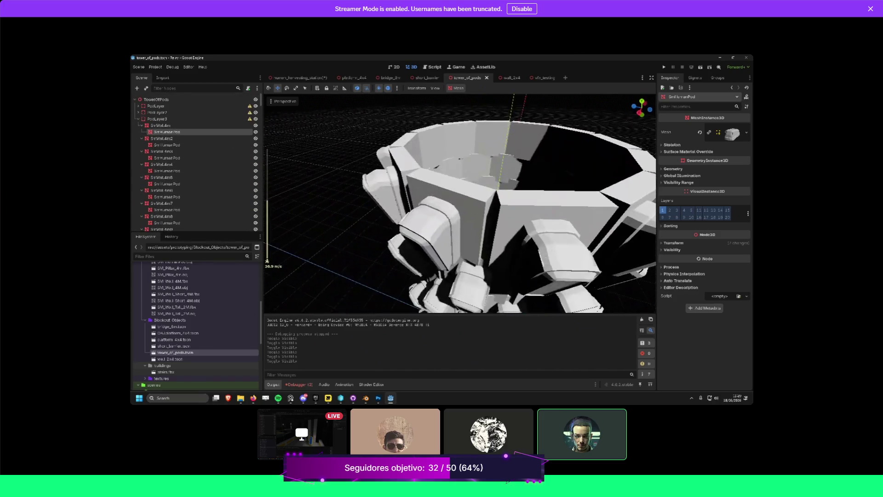
pyautogui.click(467, 192)
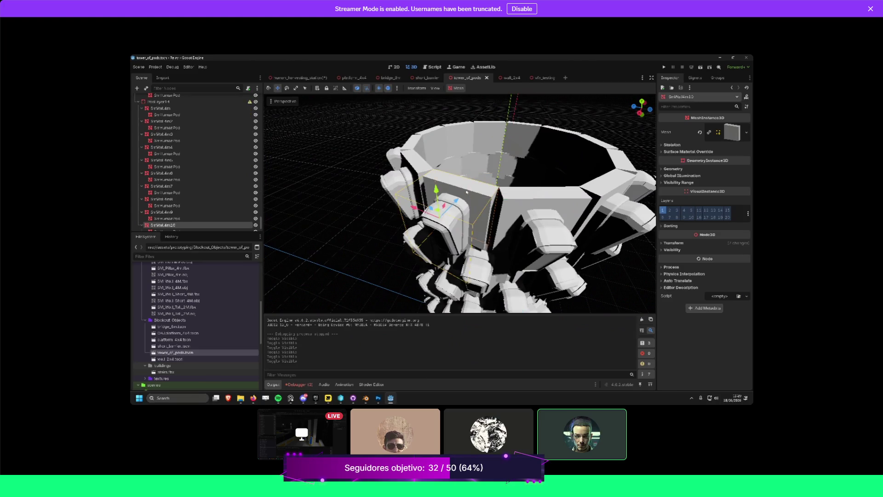
pyautogui.scroll(5, 471, 196)
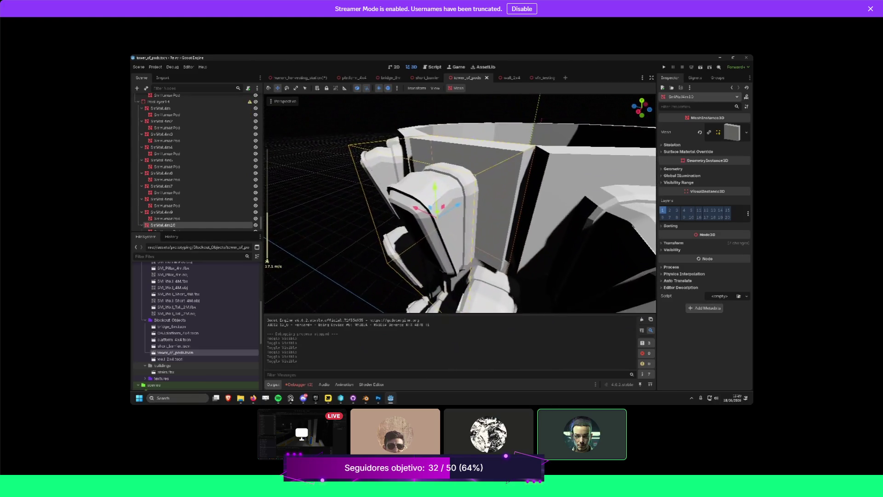
pyautogui.click(662, 183)
pyautogui.click(663, 176)
pyautogui.click(663, 169)
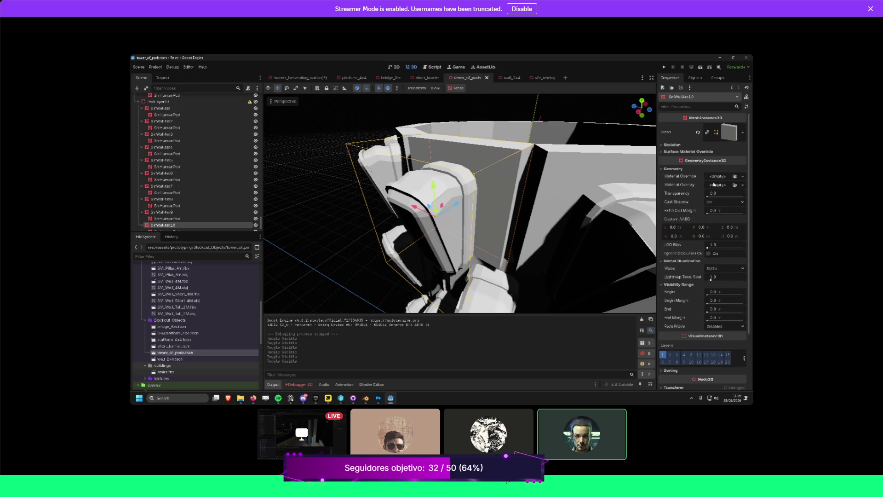
pyautogui.scroll(-5, 460, 202)
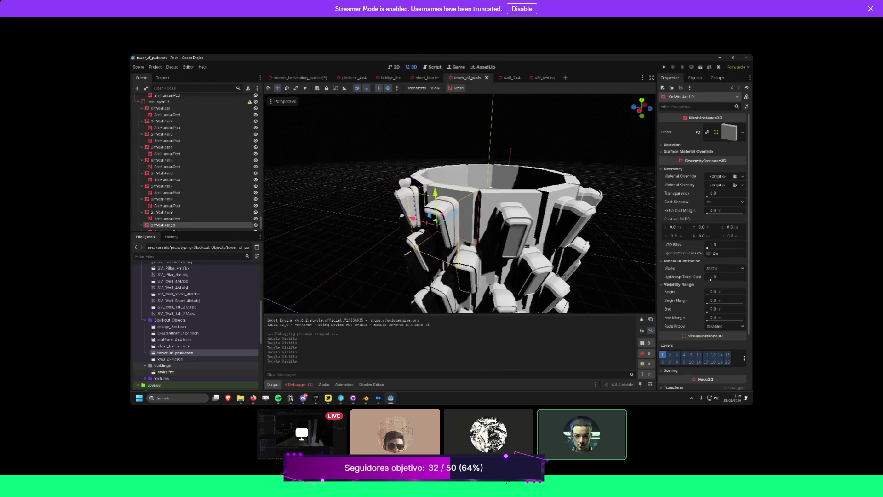
pyautogui.scroll(3, 460, 202)
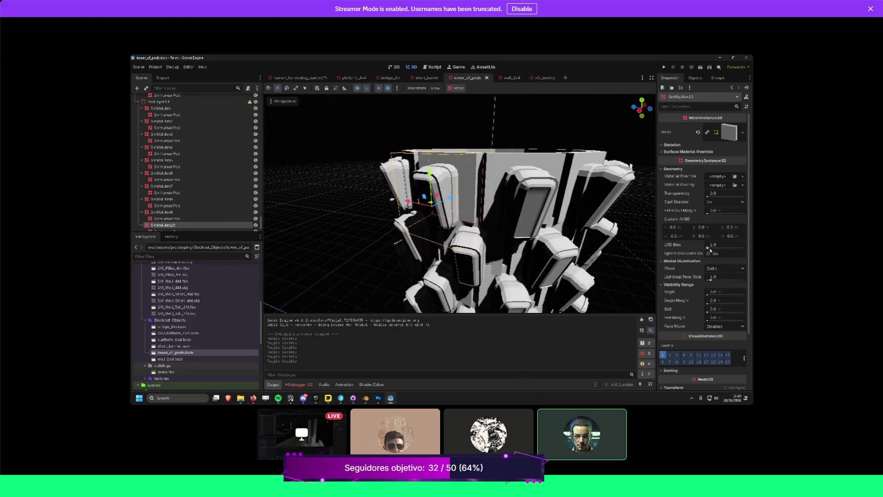
pyautogui.moveTo(707, 248)
pyautogui.mouseDown()
pyautogui.moveTo(716, 248)
pyautogui.moveTo(546, 213)
pyautogui.mouseUp()
pyautogui.hotkey('ctrl', 'z')
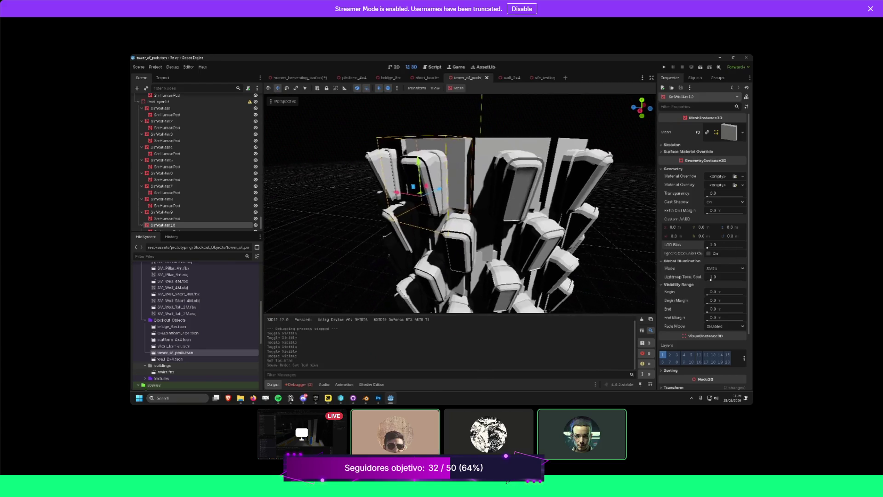
pyautogui.scroll(2, 465, 187)
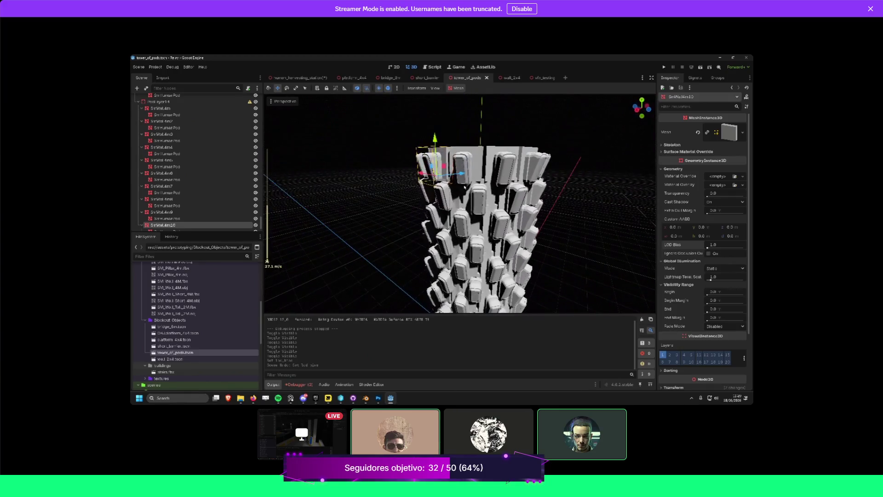
pyautogui.moveTo(526, 162)
pyautogui.mouseDown()
pyautogui.moveTo(501, 248)
pyautogui.moveTo(470, 135)
pyautogui.mouseUp()
pyautogui.click(470, 135)
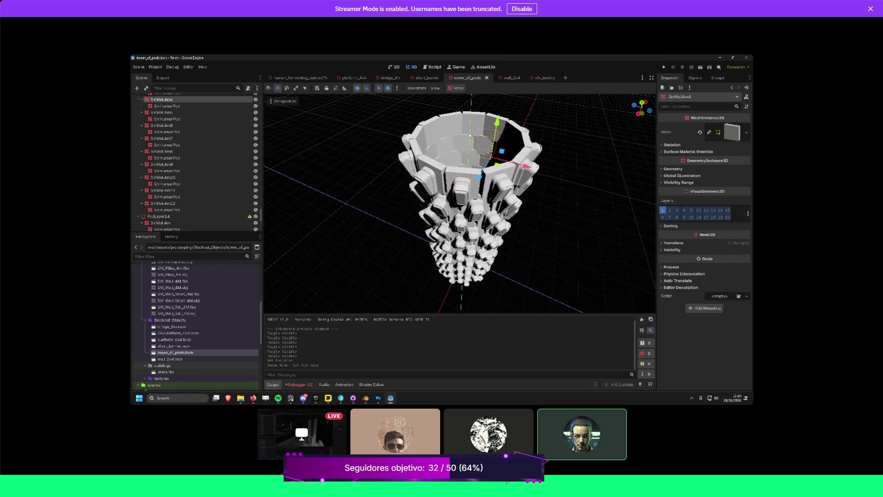
pyautogui.click(449, 122)
pyautogui.scroll(5, 449, 122)
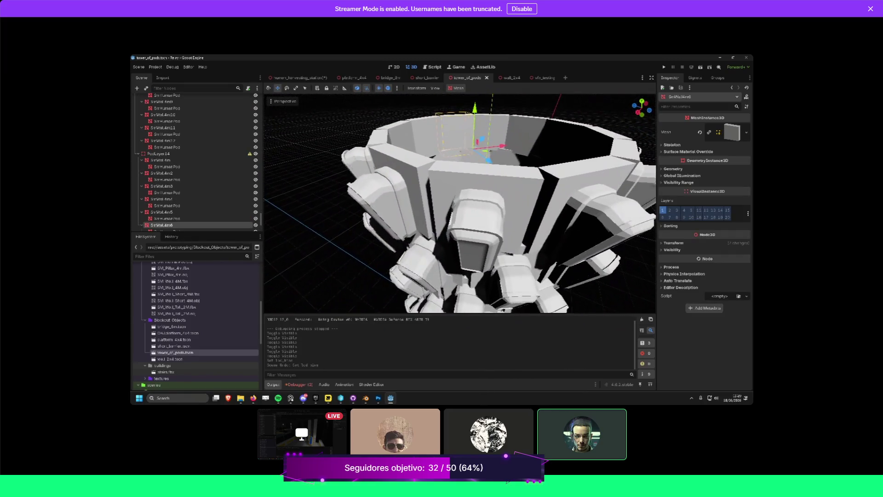
pyautogui.scroll(5, 460, 202)
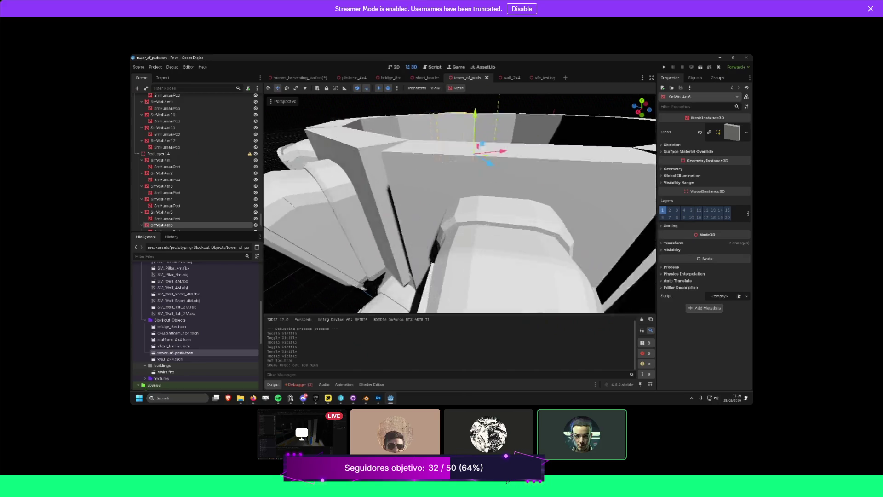
pyautogui.scroll(3, 460, 202)
pyautogui.press('s')
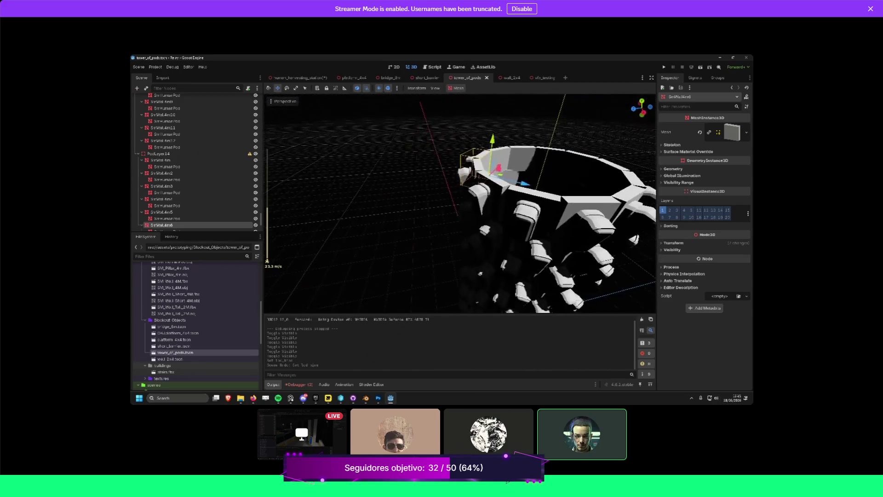
pyautogui.press('q')
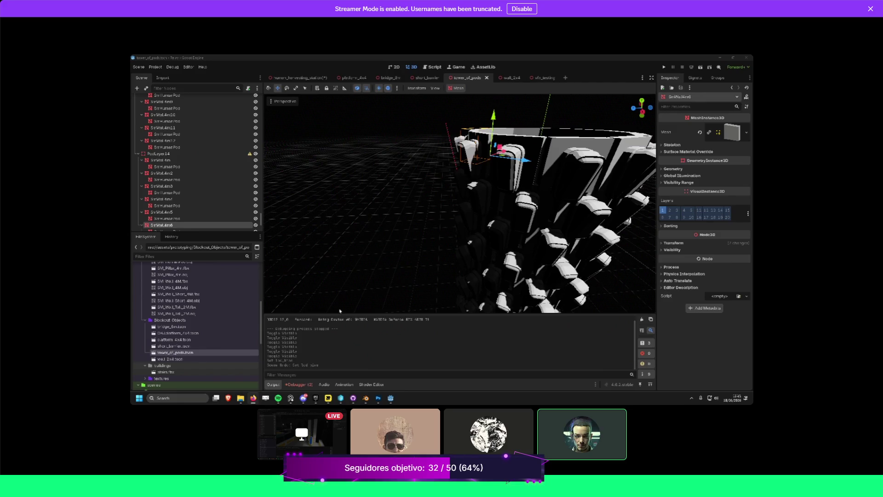
pyautogui.scroll(5, 190, 308)
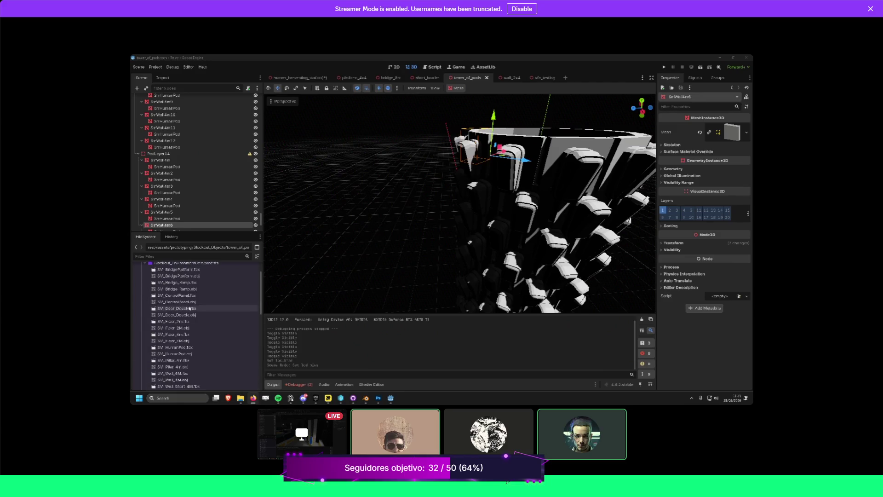
pyautogui.scroll(2, 184, 295)
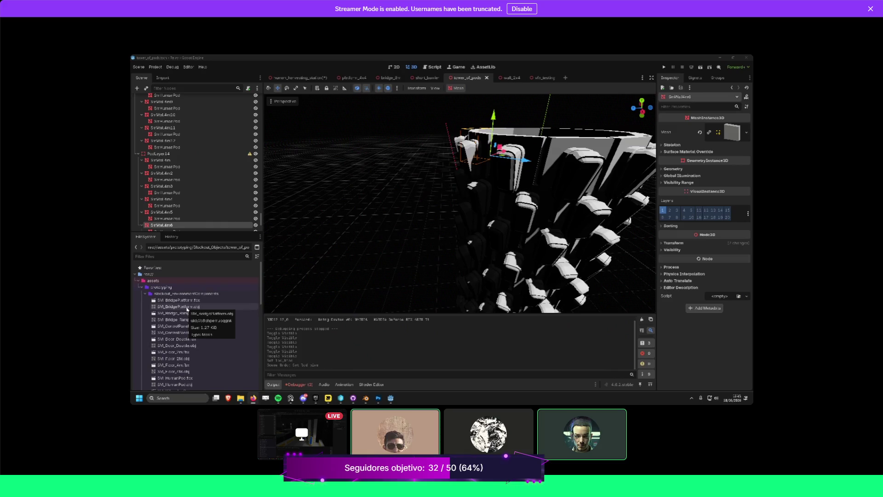
# Show the import settings for SM_BridgePlatform.obj.
pyautogui.click(187, 307)
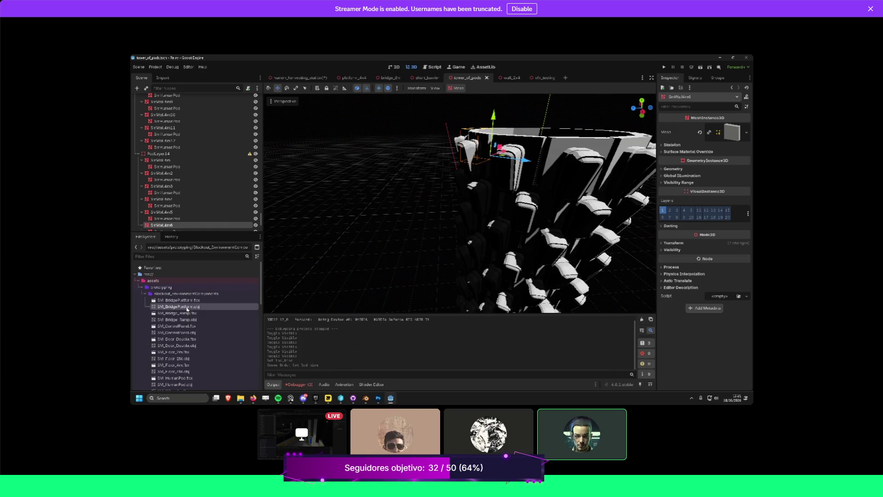
pyautogui.click(163, 78)
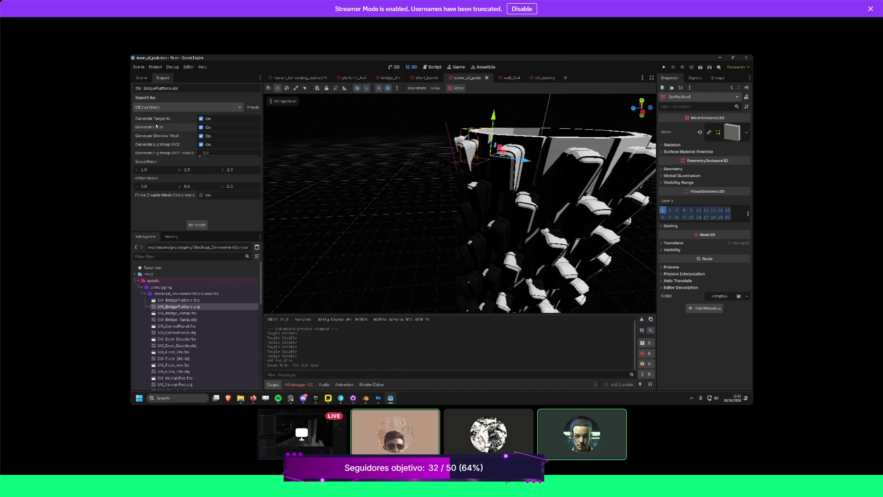
pyautogui.scroll(-5, 460, 203)
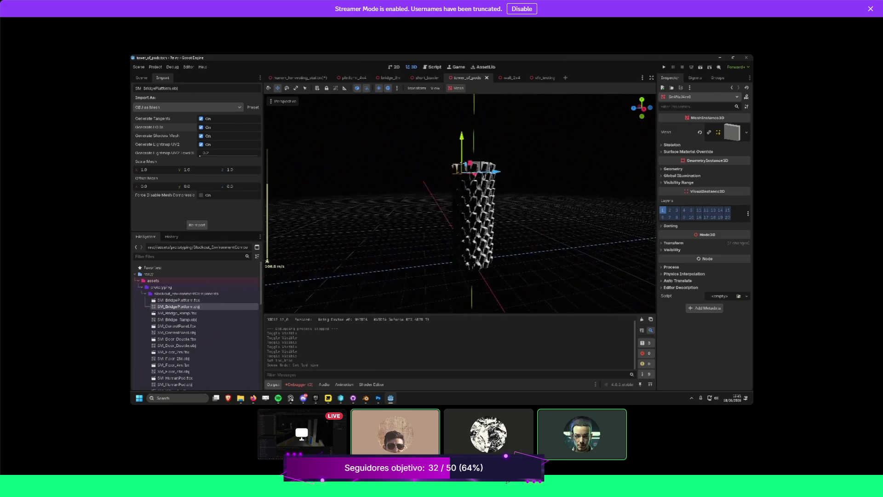
# View the spiky pod tower from several distances, then return to the human_harvesting_station scene.
pyautogui.press('w')
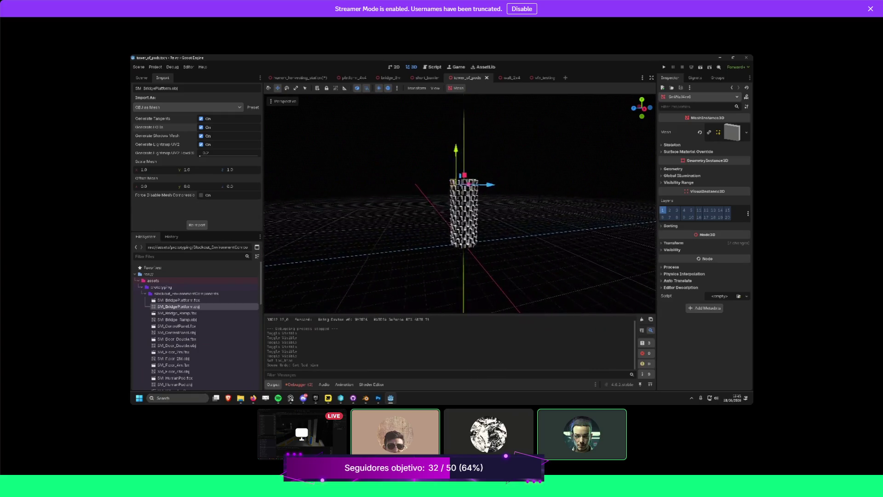
pyautogui.press('w')
pyautogui.press('s')
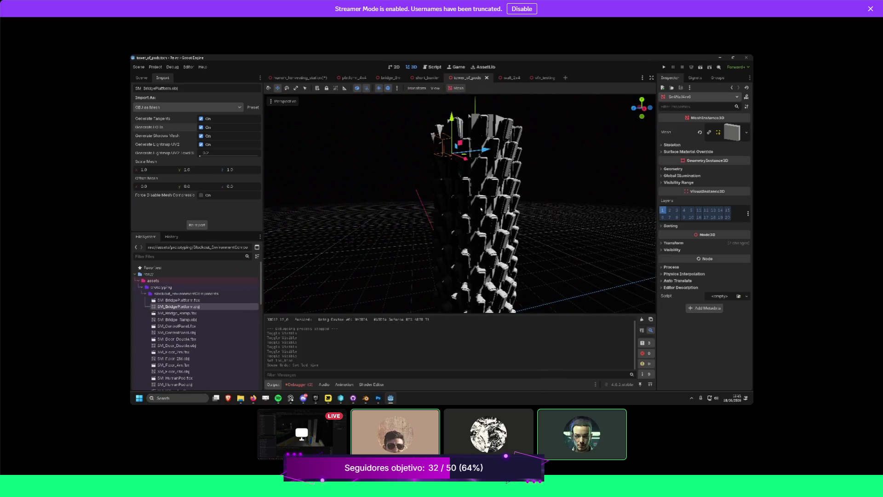
pyautogui.press('s')
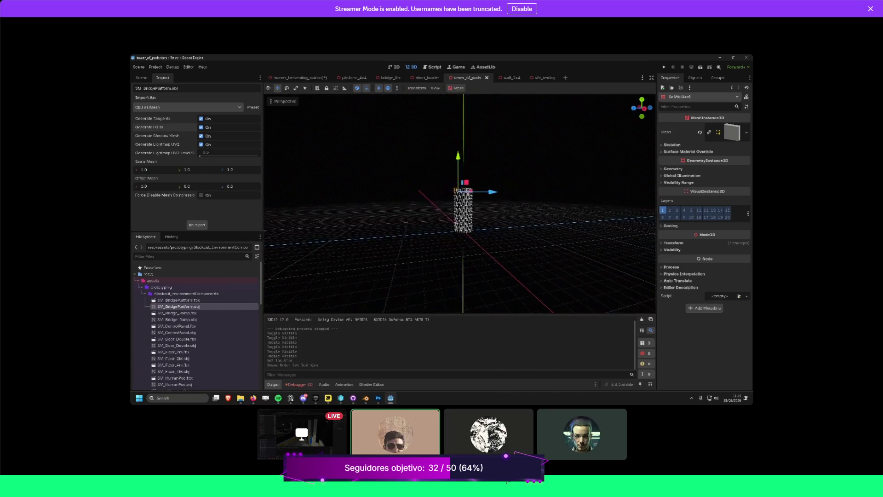
pyautogui.press('w')
pyautogui.press('s')
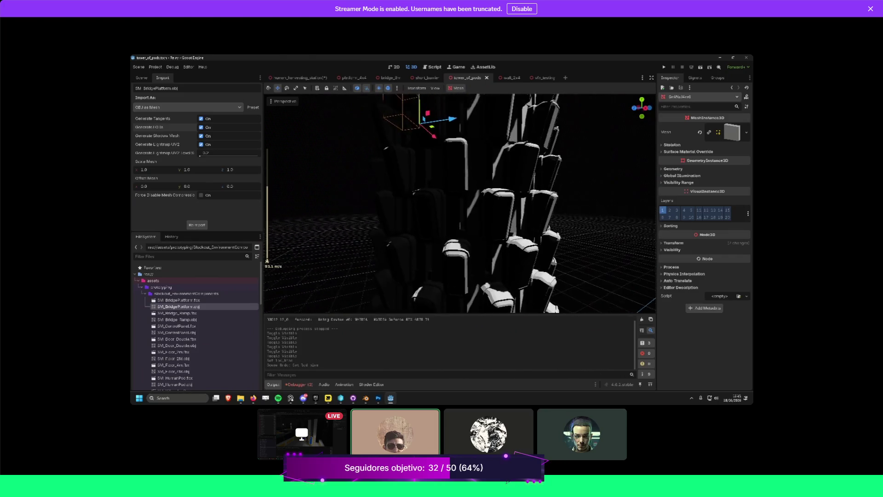
pyautogui.press('q')
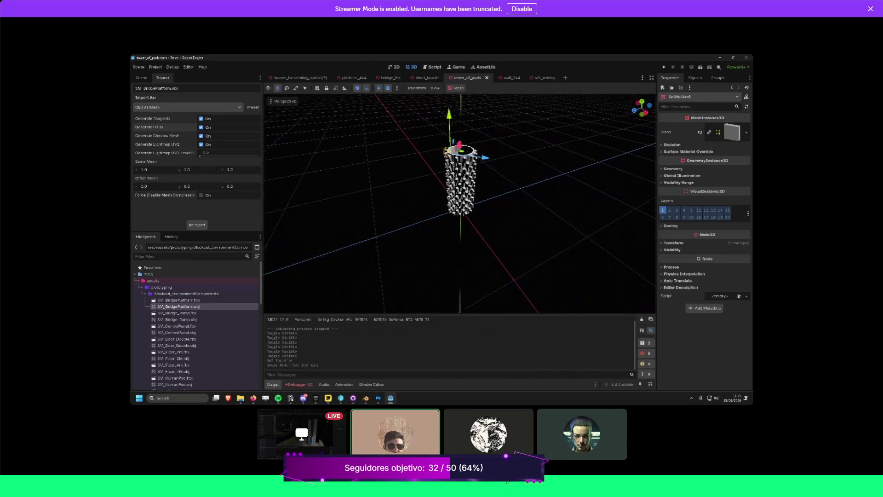
pyautogui.click(298, 77)
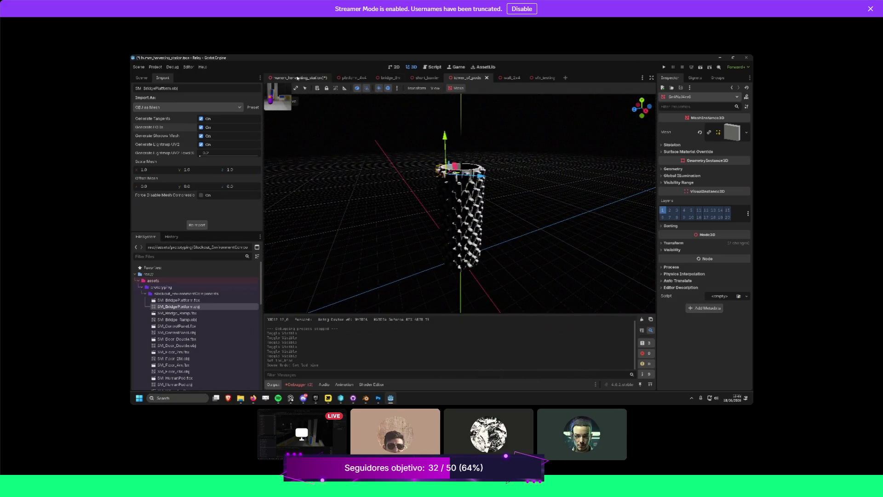
# Orbit around the station bridge, save the scene, and bring back the Scene dock's node tree.
pyautogui.scroll(-3, 404, 218)
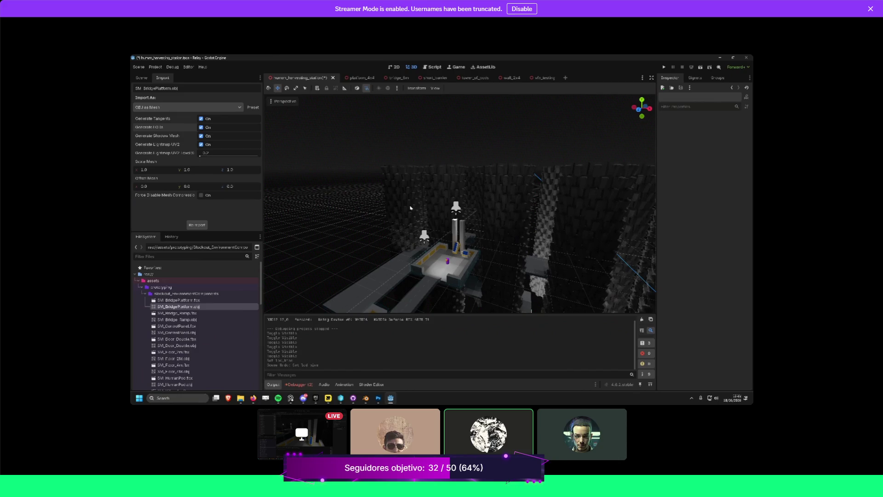
pyautogui.moveTo(460, 184); pyautogui.dragTo(460, 221)
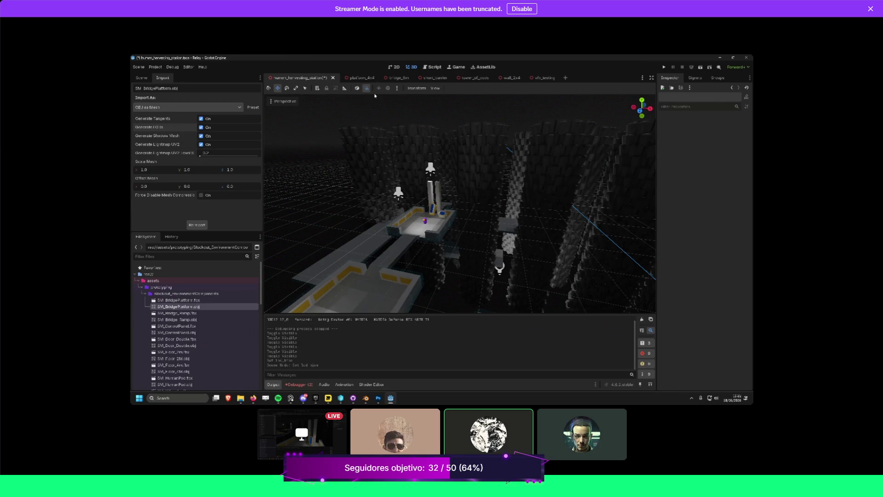
pyautogui.moveTo(534, 188); pyautogui.dragTo(467, 188)
pyautogui.hotkey('ctrl', 's')
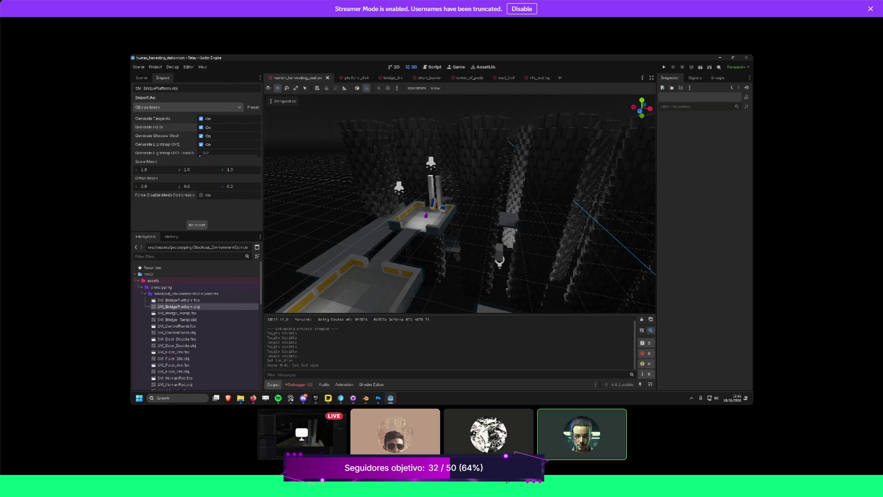
pyautogui.rightClick(463, 227)
pyautogui.press('s')
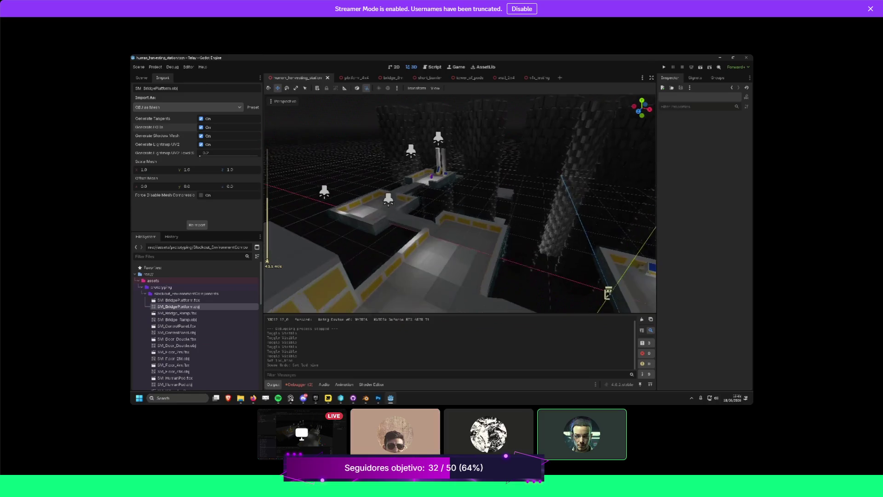
pyautogui.click(141, 77)
pyautogui.write('Pop readme')
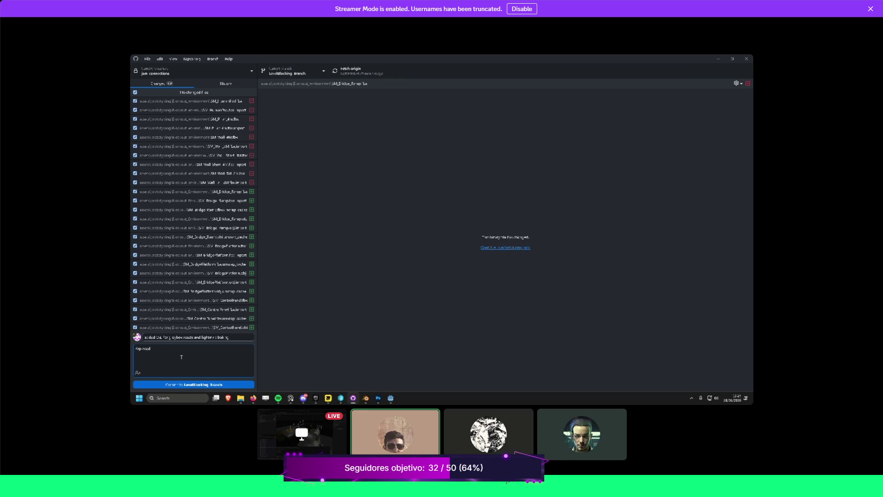
# Reword the description to end with 'and build a initial blockout for main level' and commit.
pyautogui.press('BackSpace')
pyautogui.write('fo')
pyautogui.write('ssets for cam')
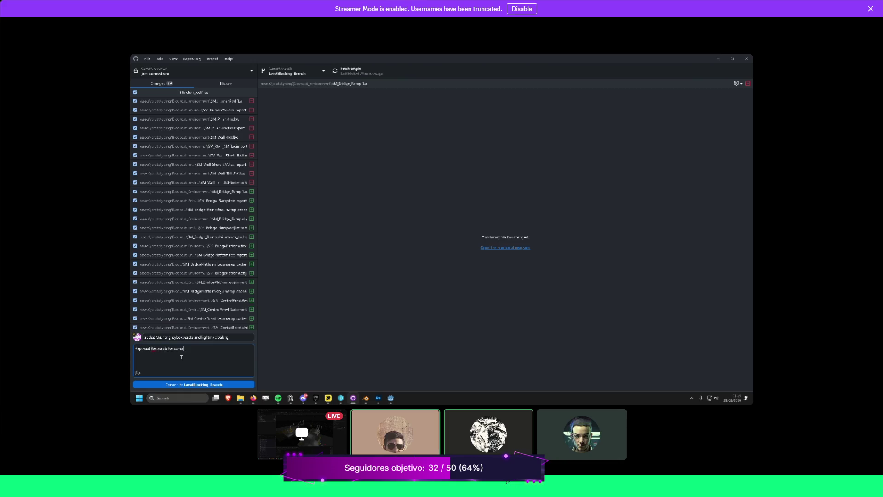
pyautogui.hotkey('ctrl', 'BackSpace')
pyautogui.write('and build a ')
pyautogui.write('initial b')
pyautogui.write('lockou')
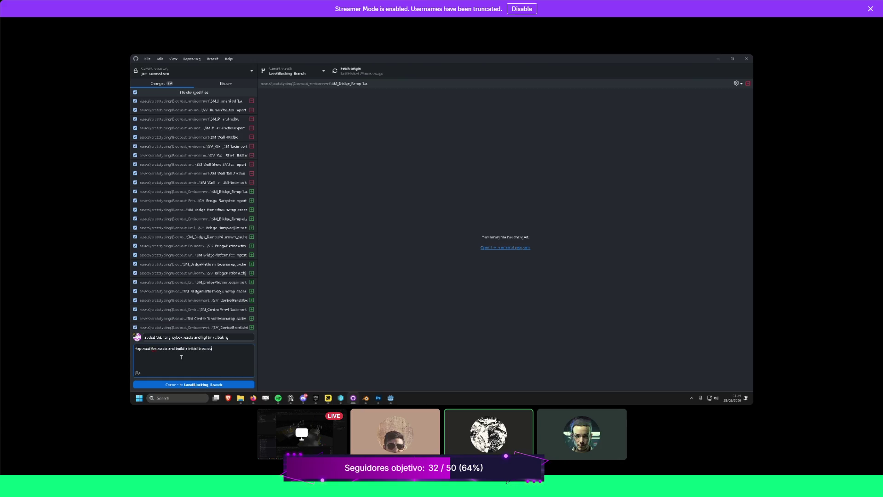
pyautogui.write('t for main leve')
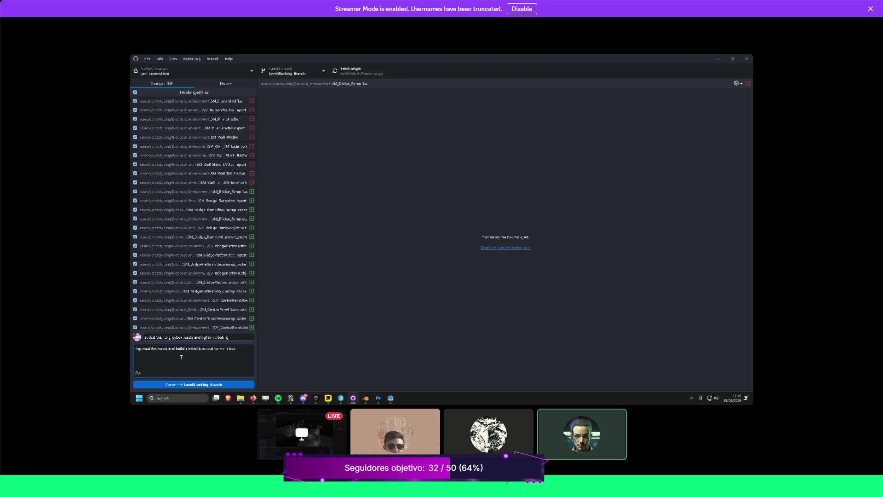
pyautogui.click(196, 385)
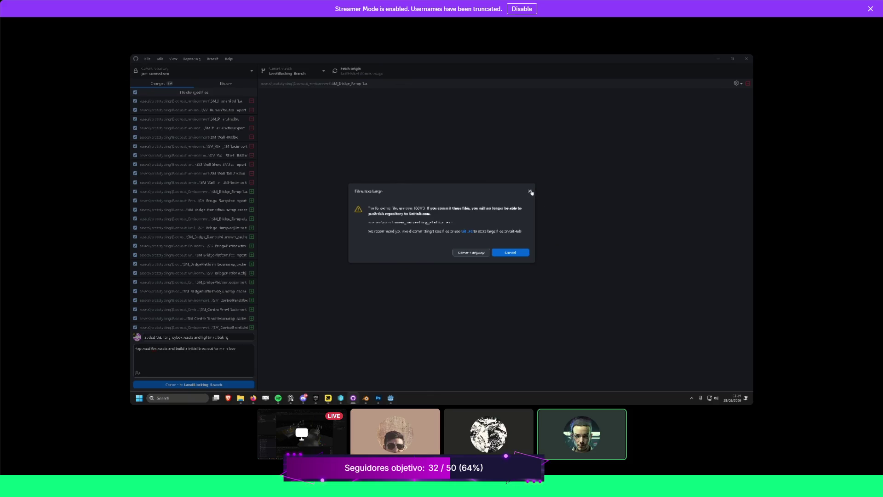
# Capture a screen snip of the Files too large warning.
pyautogui.press('super+shift+s')
pyautogui.moveTo(535, 183)
pyautogui.mouseDown()
pyautogui.moveTo(367, 274)
pyautogui.moveTo(349, 262)
pyautogui.mouseUp()
pyautogui.hotkey('alt', 'Tab')
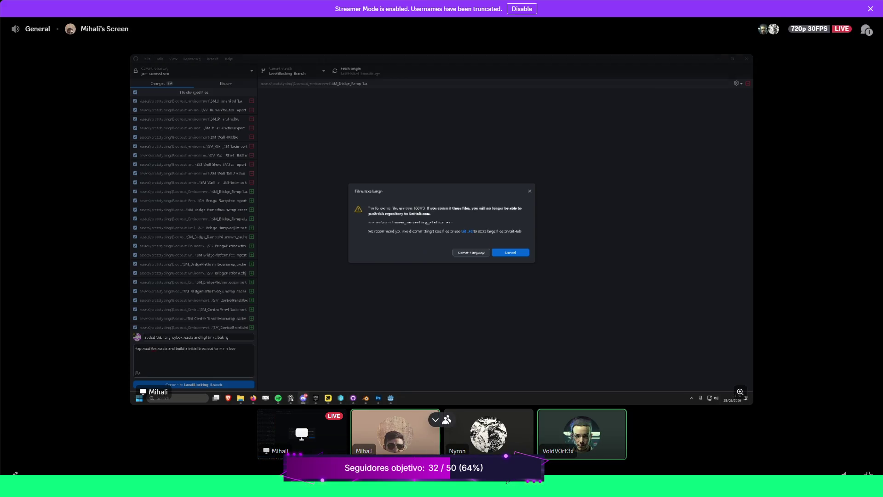
# Show the General chat, enlarge the Files too large screenshot, then make the stream fill the window.
pyautogui.click(866, 29)
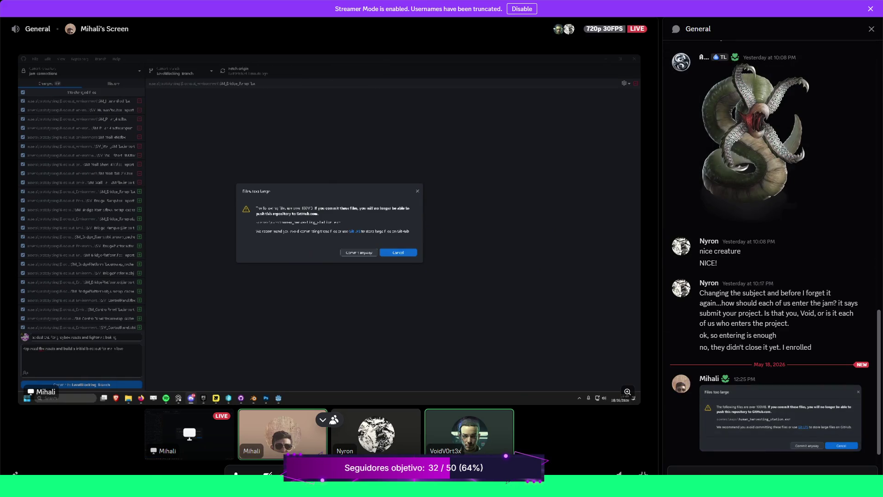
pyautogui.click(777, 419)
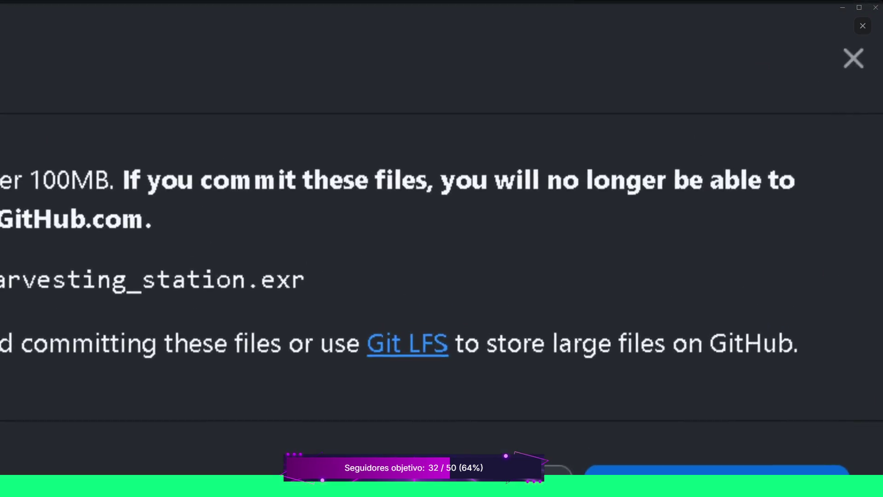
pyautogui.press('Escape')
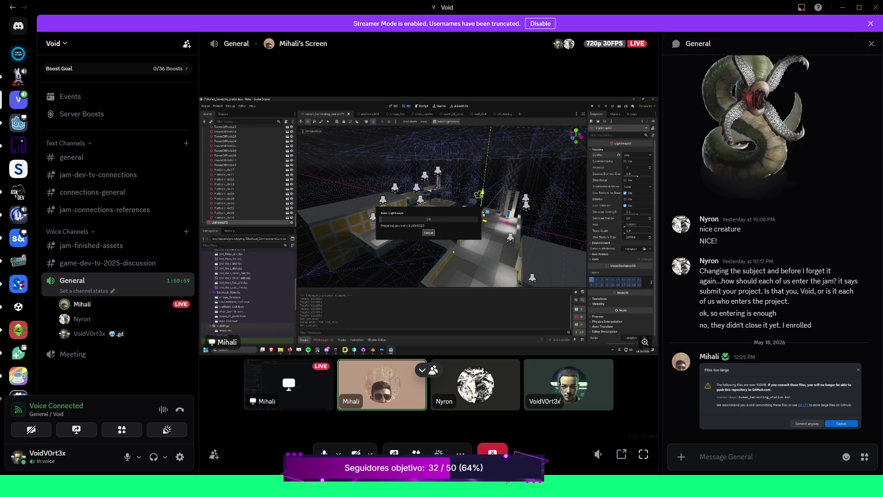
pyautogui.click(643, 454)
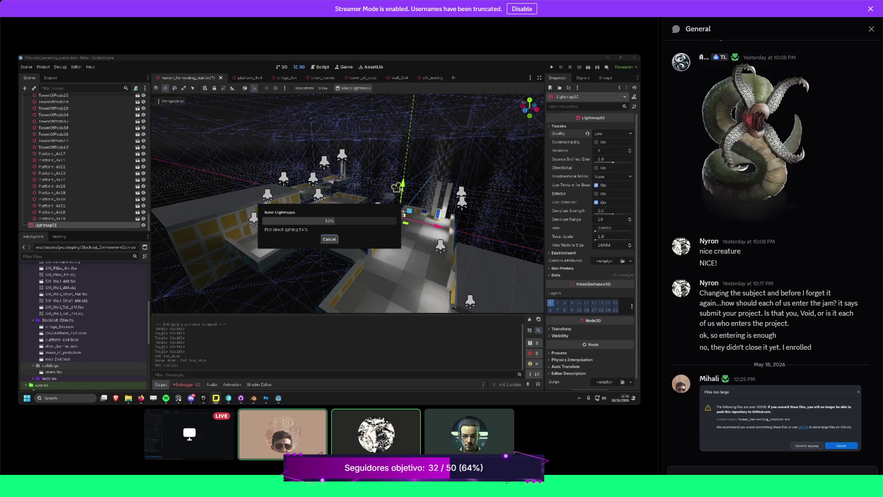
# Hide the General chat to widen the stream view.
pyautogui.moveTo(283, 434)
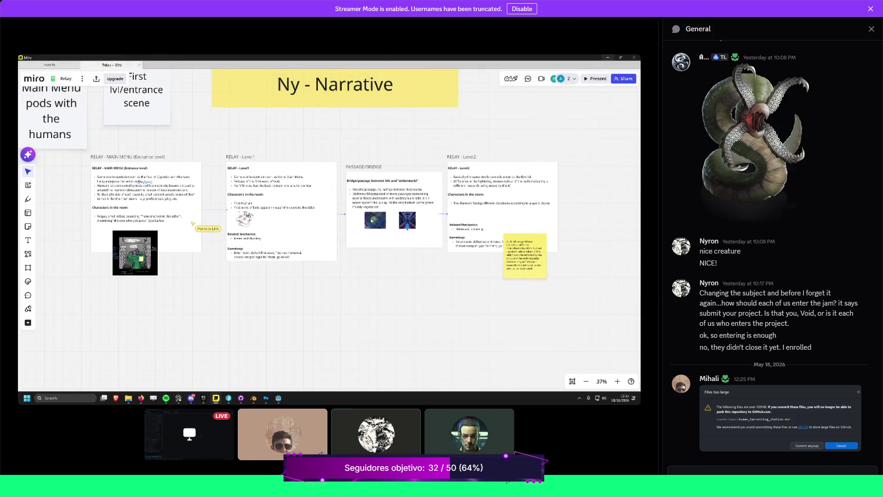
pyautogui.click(871, 29)
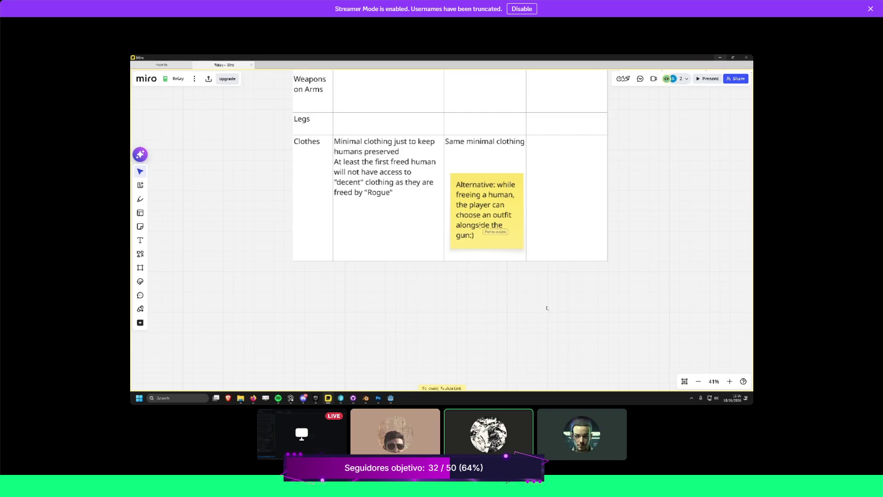
# Pan and zoom out from the Clothes row until the Basic Ideas and Narrative sections show.
pyautogui.scroll(-1, 479, 225)
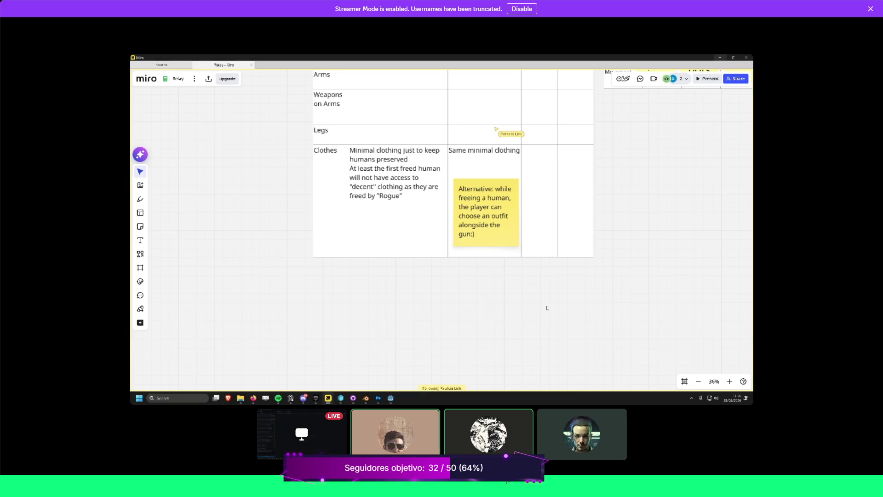
pyautogui.scroll(2, 546, 307)
pyautogui.scroll(-2, 547, 307)
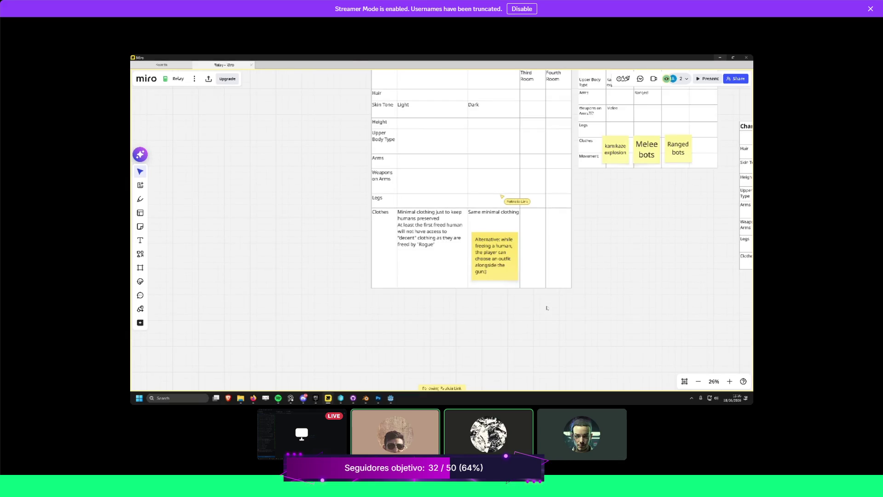
pyautogui.scroll(-1, 612, 279)
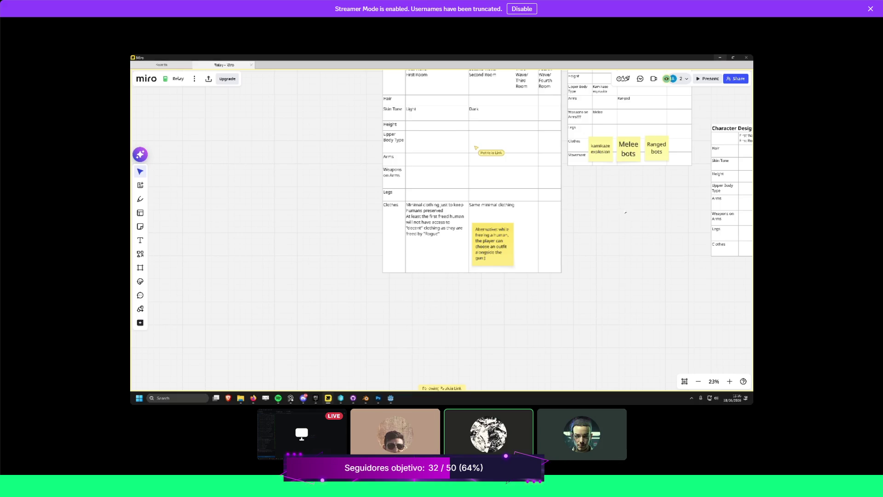
pyautogui.scroll(5, 625, 213)
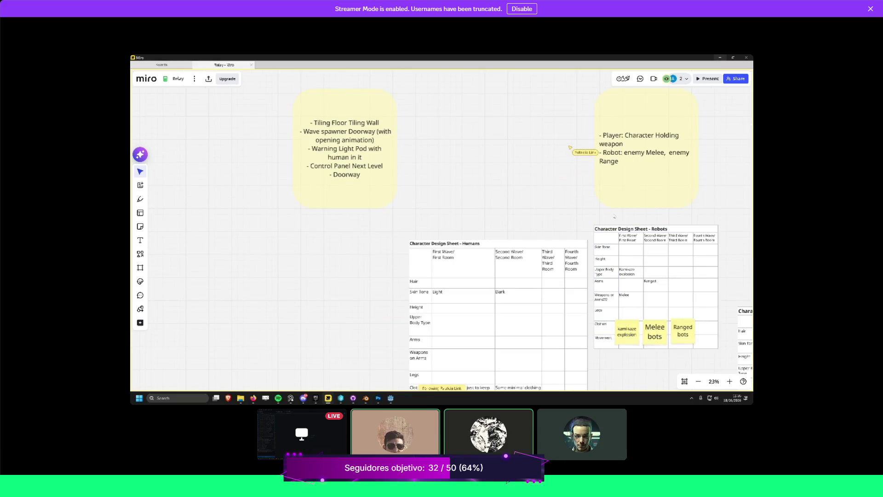
pyautogui.scroll(4, 614, 216)
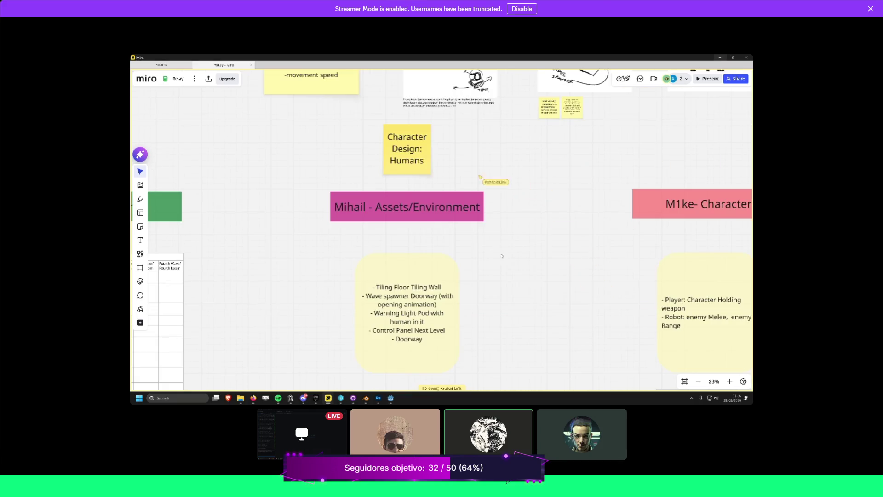
pyautogui.hscroll(-3, 502, 256)
pyautogui.scroll(-2, 401, 267)
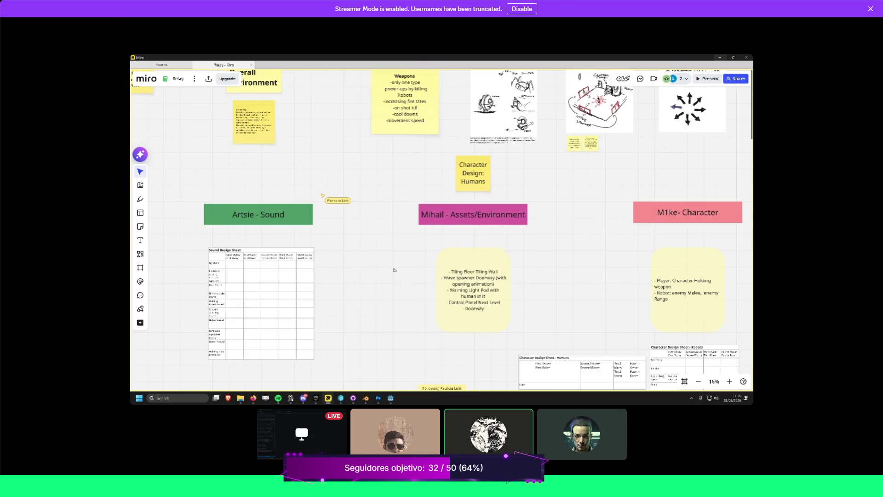
pyautogui.scroll(-2, 394, 270)
pyautogui.hscroll(-5, 393, 271)
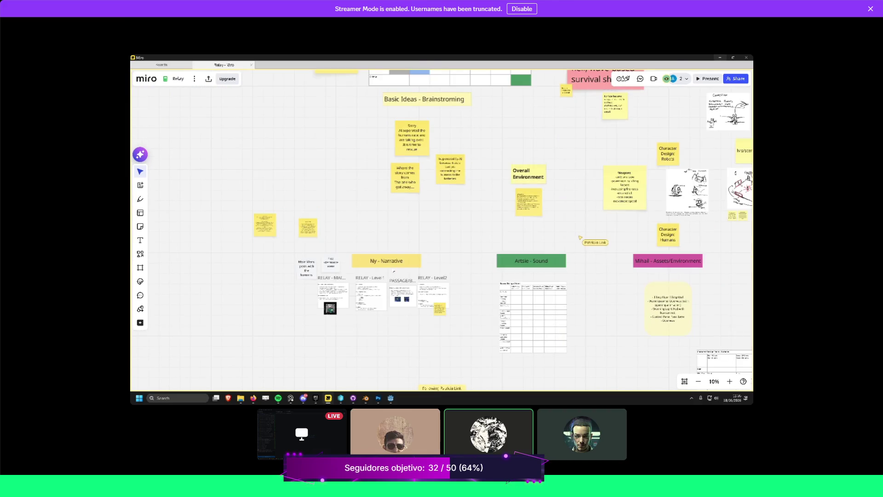
pyautogui.hscroll(5, 394, 271)
pyautogui.scroll(2, 394, 271)
pyautogui.scroll(3, 393, 269)
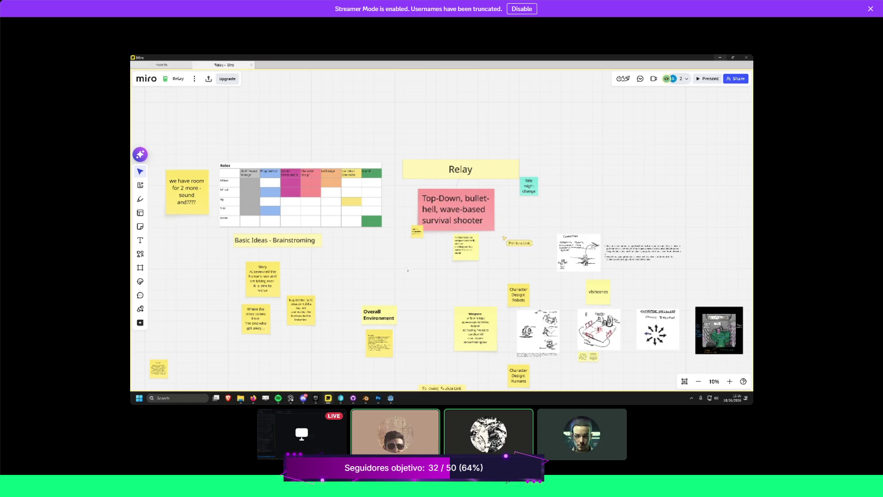
# Pan the Miro board right toward the Relay title and Roles table.
pyautogui.hscroll(2, 566, 199)
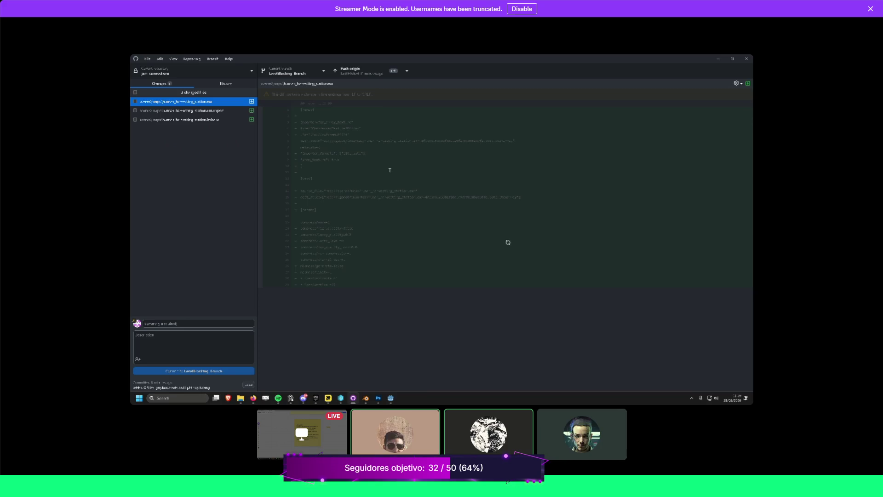
# Step through the three changed files' diffs, then minimize GitHub Desktop to reveal Godot.
pyautogui.press('Down')
pyautogui.press('Down')
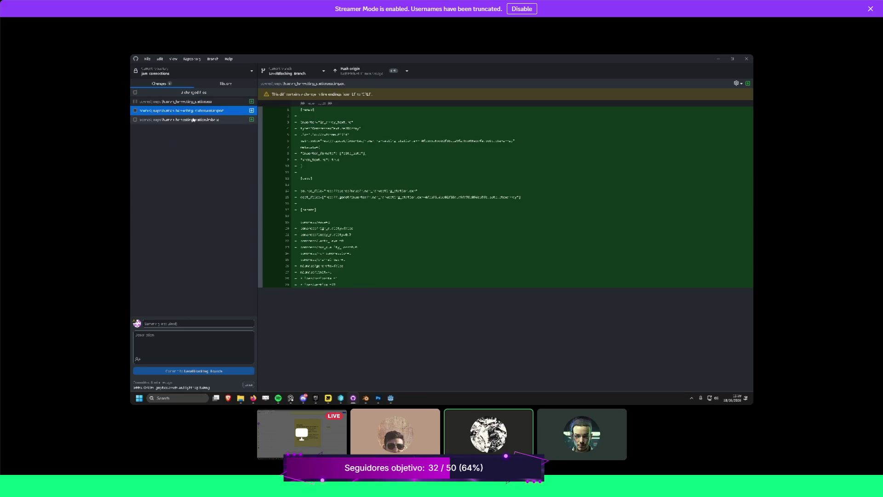
pyautogui.keyDown('shift'); pyautogui.click(136, 104); pyautogui.keyUp('shift')
pyautogui.click(137, 104)
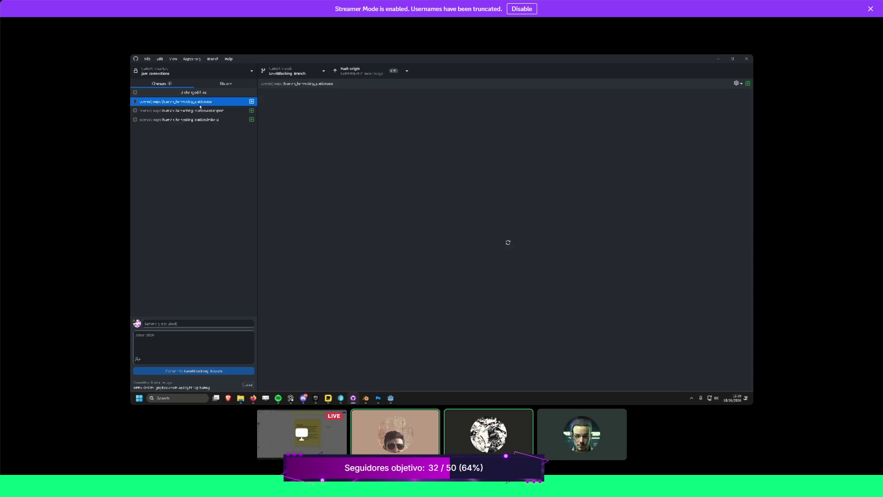
pyautogui.click(718, 58)
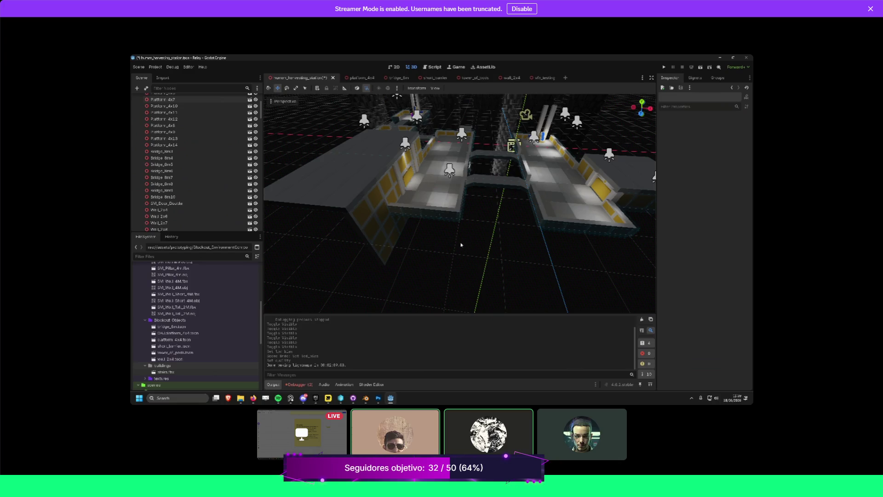
# Orbit and zoom around the harvesting station platforms, then switch to the vfx_testing scene.
pyautogui.moveTo(468, 240); pyautogui.dragTo(469, 216)
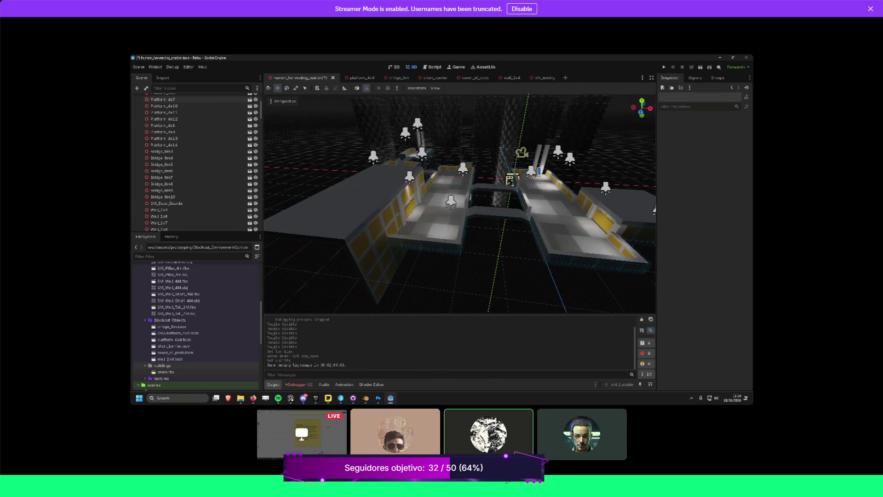
pyautogui.click(458, 267)
pyautogui.click(417, 276)
pyautogui.scroll(3, 418, 276)
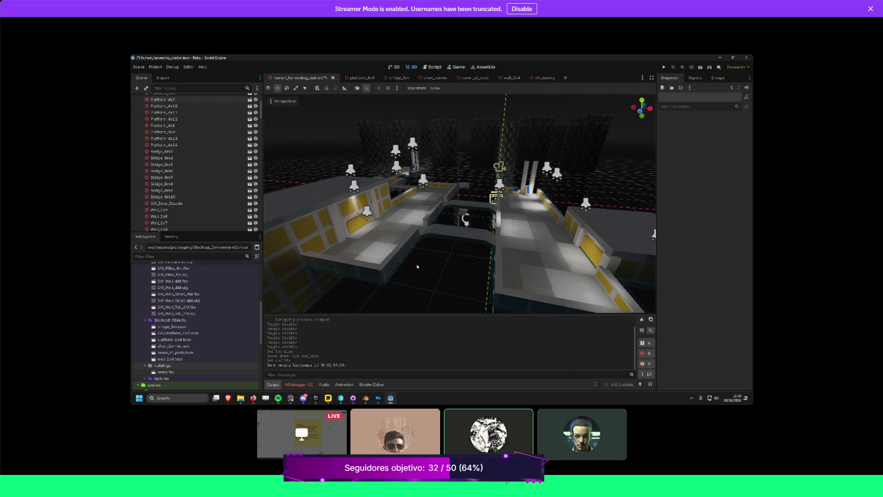
pyautogui.scroll(5, 385, 261)
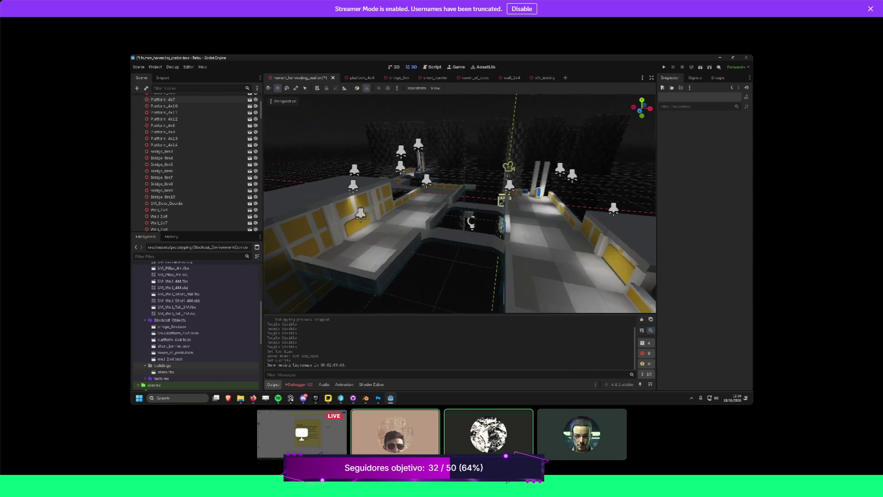
pyautogui.scroll(3, 509, 254)
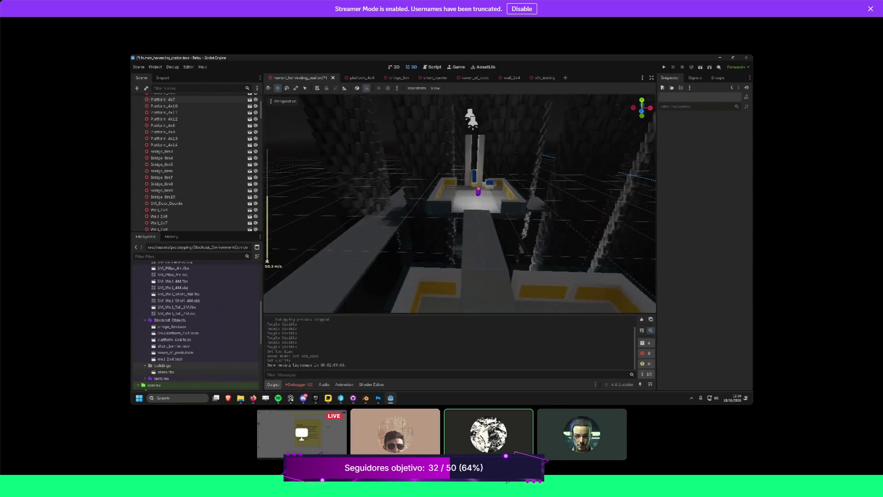
pyautogui.scroll(-3, 423, 166)
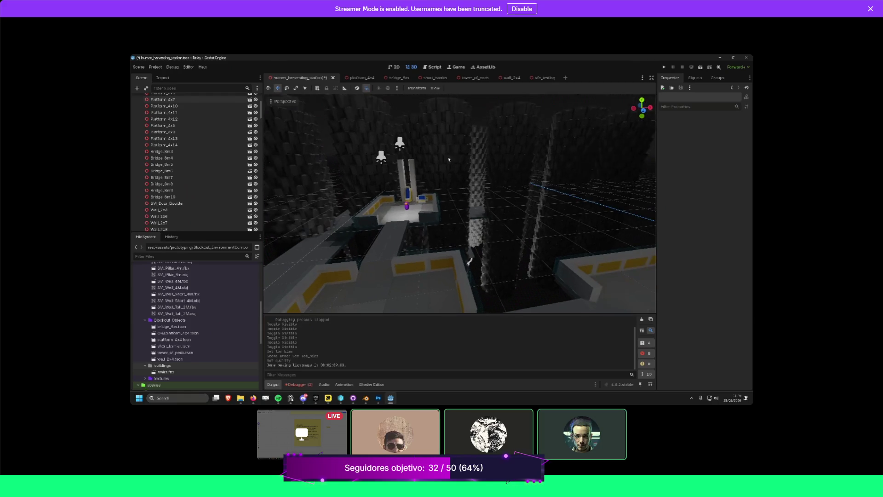
pyautogui.click(542, 78)
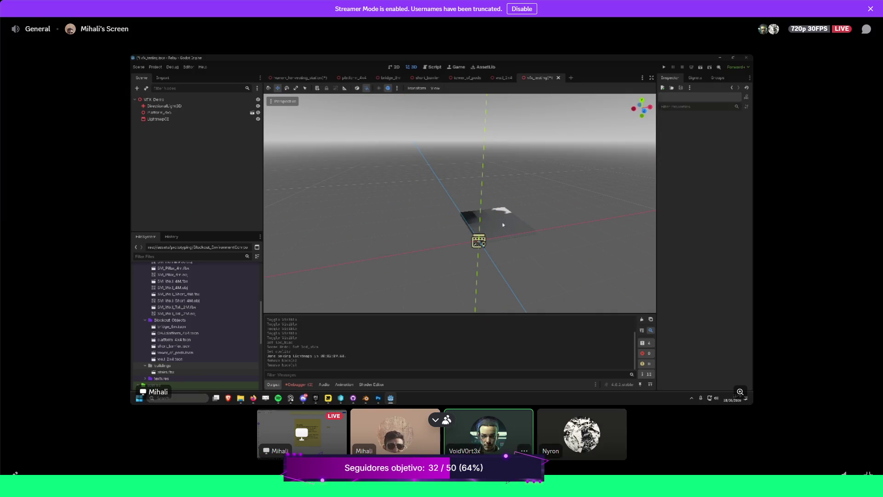
# Exit the stream view, disconnect from the General voice call, and move the restored Discord window aside.
pyautogui.click(516, 452)
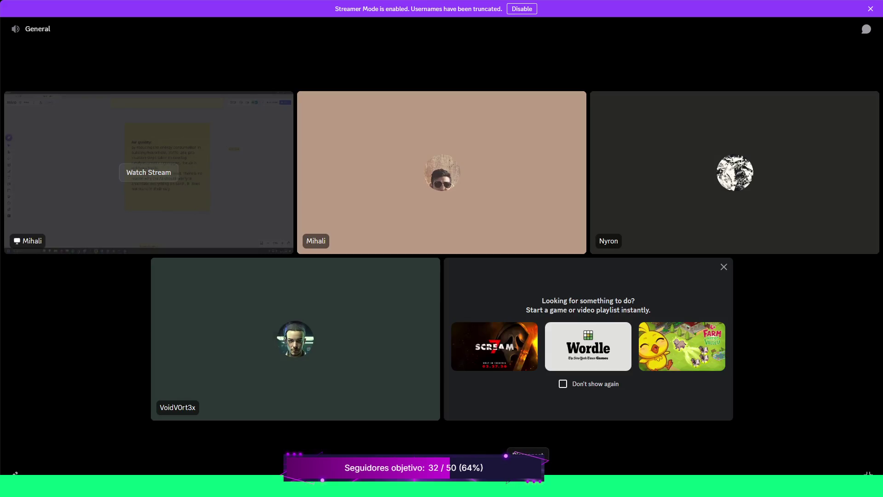
pyautogui.click(528, 473)
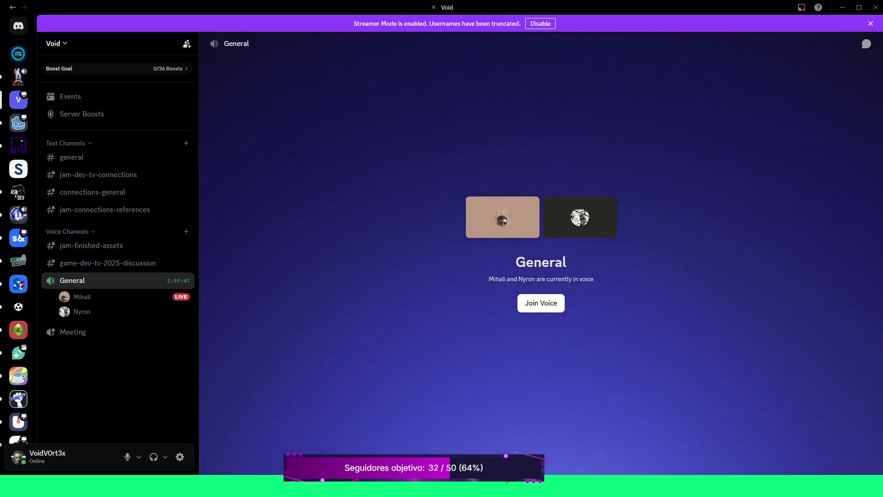
pyautogui.click(858, 8)
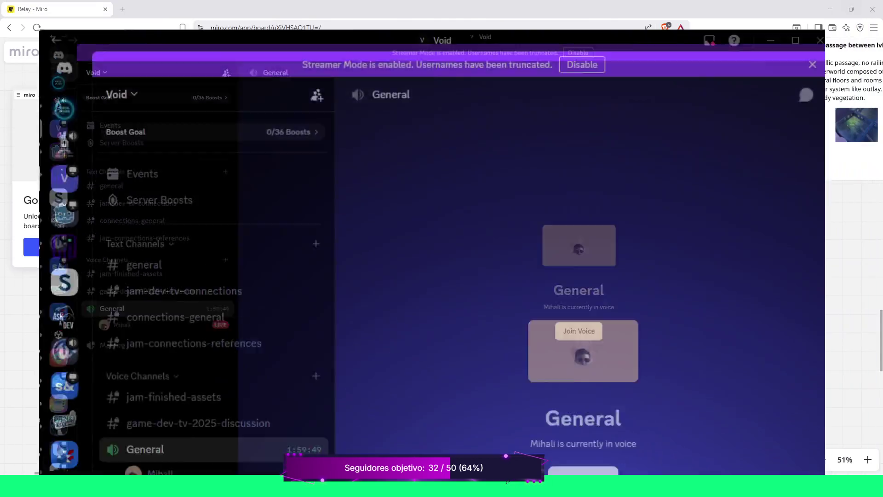
pyautogui.moveTo(626, 91)
pyautogui.mouseDown()
pyautogui.moveTo(187, 167)
pyautogui.moveTo(0, 167)
pyautogui.mouseUp()
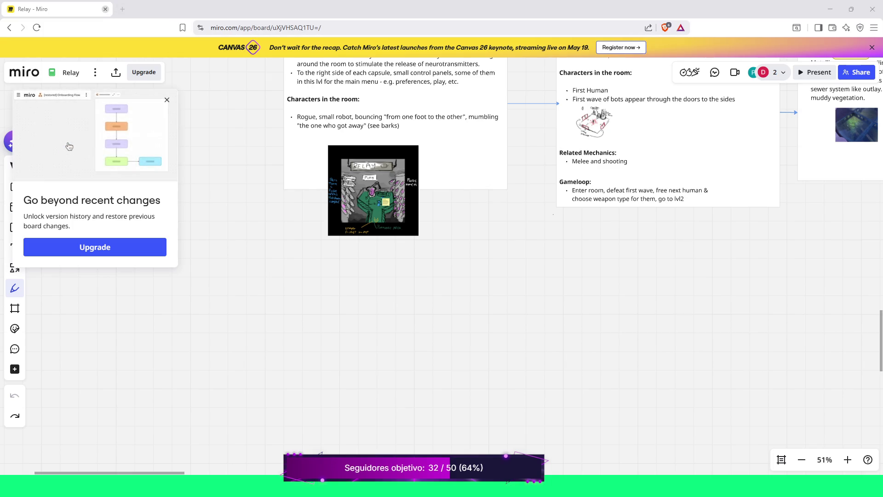
pyautogui.hotkey('alt', 'Tab')
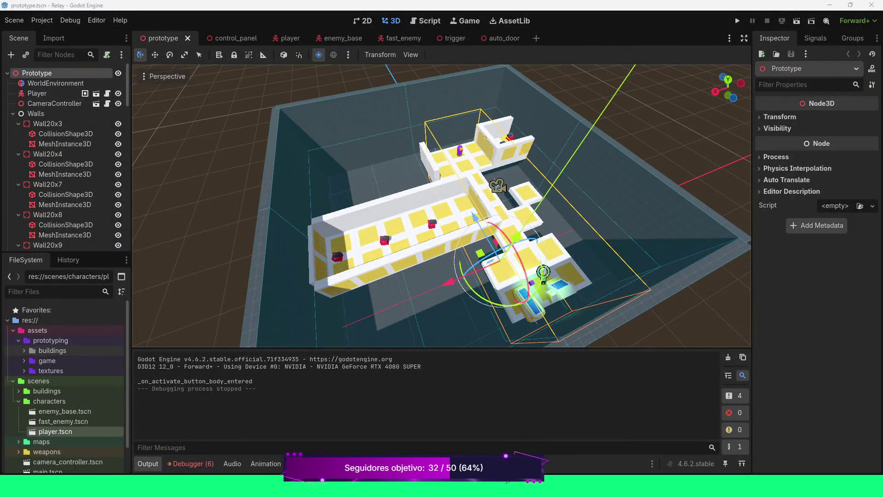